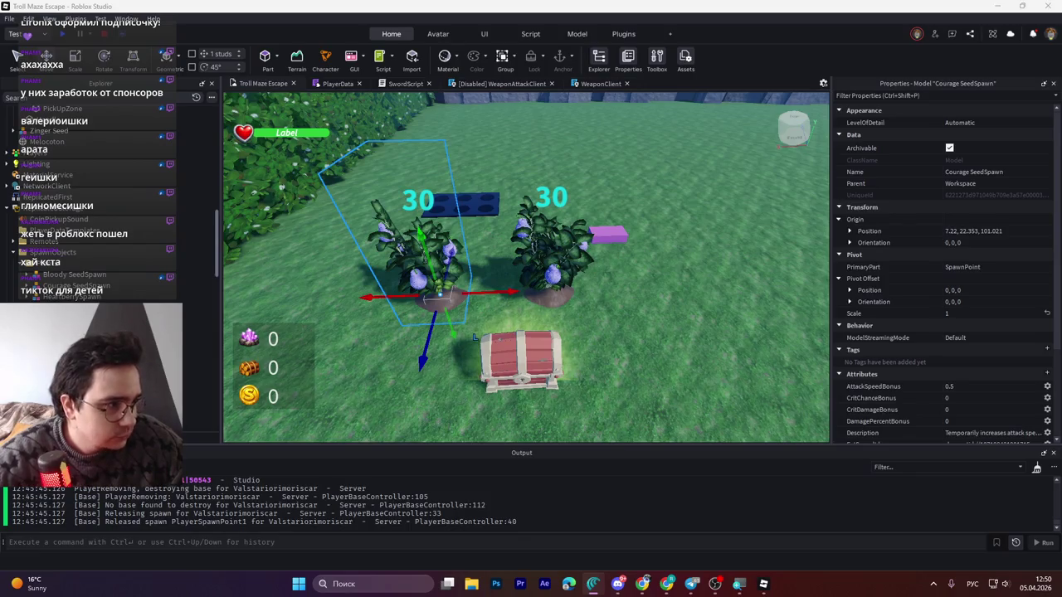
- Save the SwordScript changes to Roblox with Ctrl+S
{"action": "left_click", "coordinate": [402, 84]}
{"action": "left_click", "coordinate": [469, 230]}
{"action": "key", "text": "ctrl+End"}
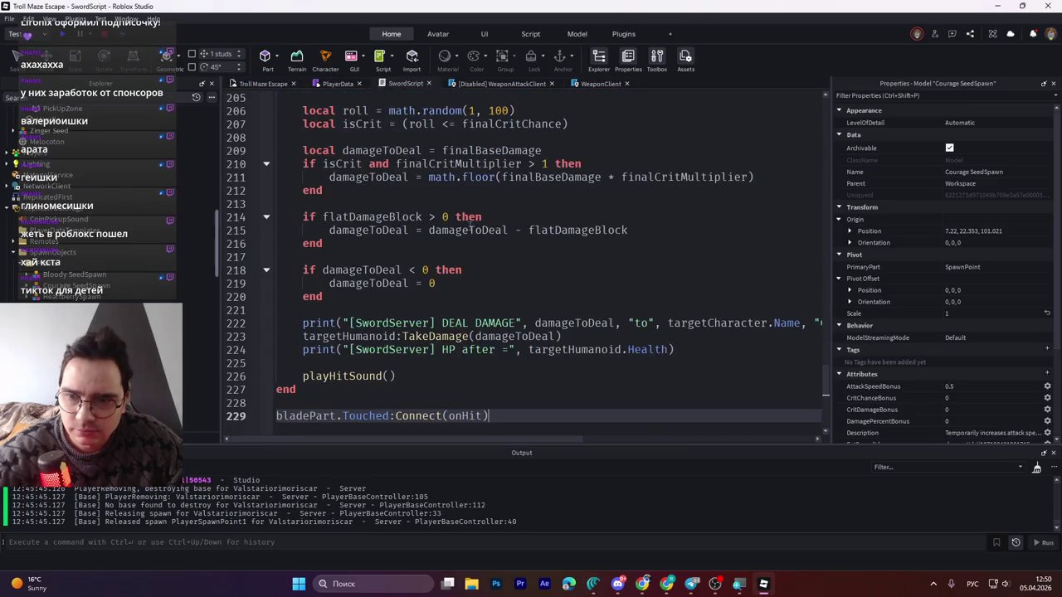
{"action": "key", "text": "ctrl+s"}
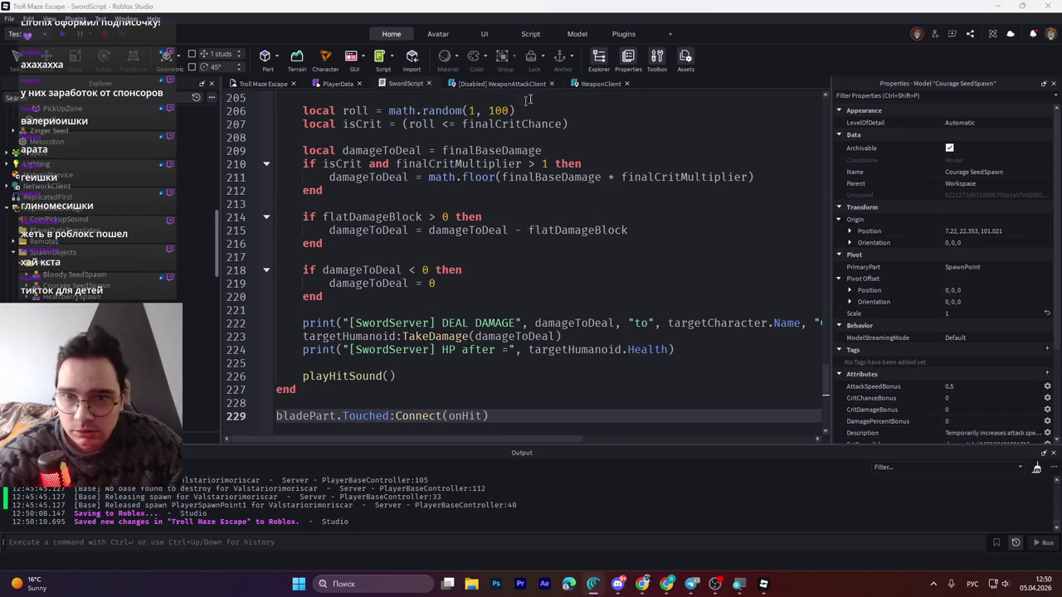
- Save the WeaponClient script to Roblox and return to the Troll Maze Escape world view
{"action": "left_click", "coordinate": [601, 83]}
{"action": "left_click", "coordinate": [509, 213]}
{"action": "key", "text": "ctrl+End"}
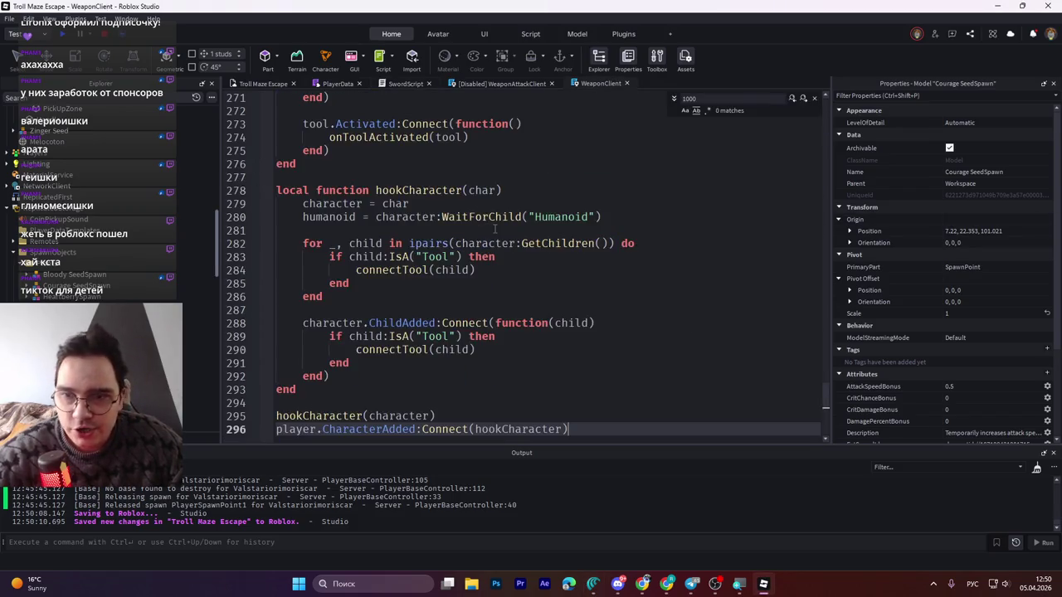
{"action": "key", "text": "ctrl+s"}
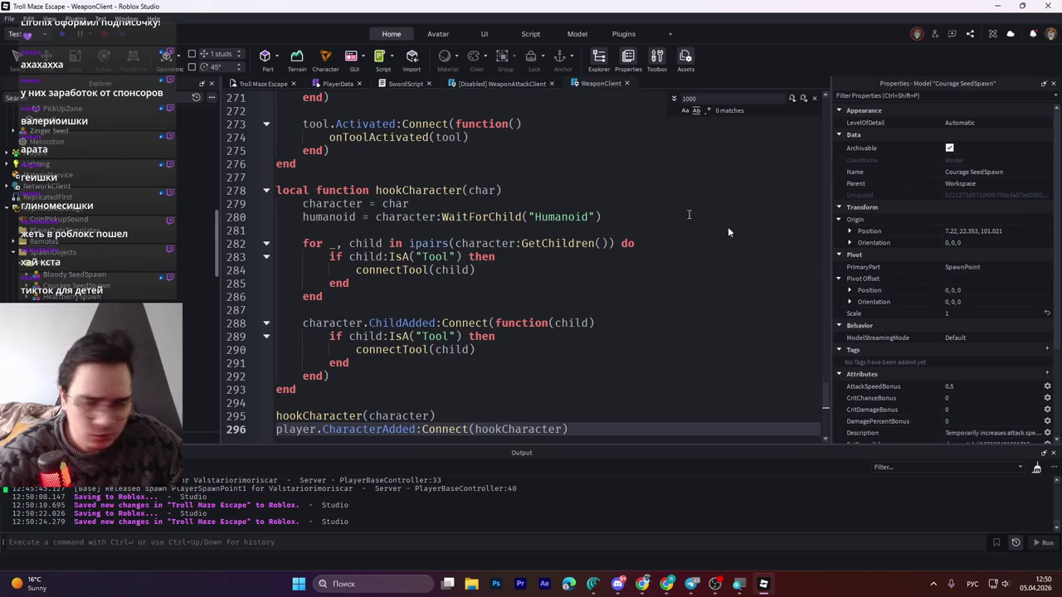
{"action": "left_click", "coordinate": [257, 84]}
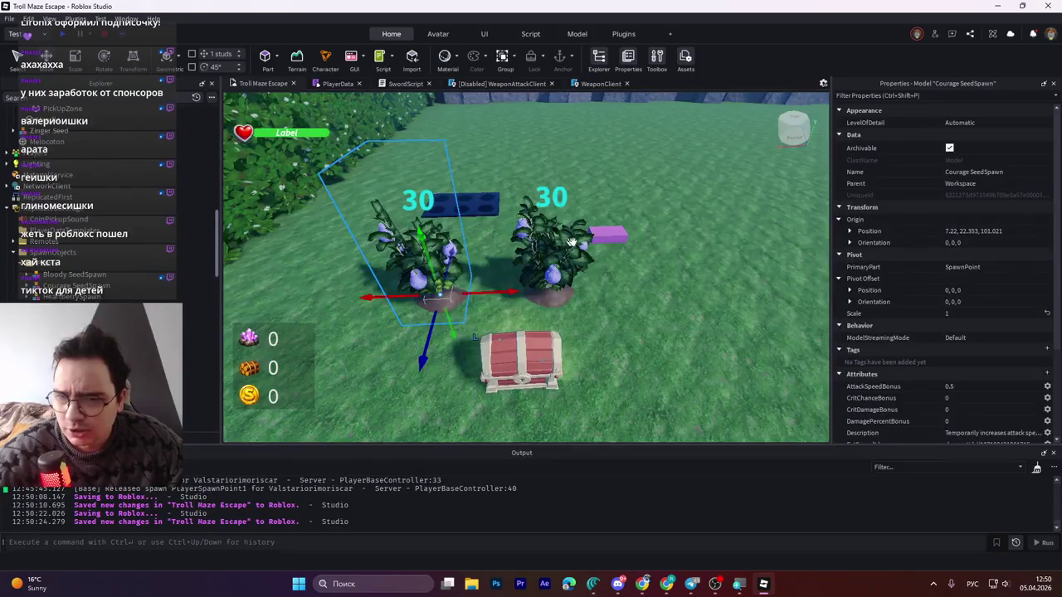
- Browse the Explorer past Handle, SpawnPoint and the Courage SeedSpawn PickUp to find the sword
{"action": "scroll", "coordinate": [83, 207], "scroll_direction": "up", "scroll_amount": 3}
{"action": "left_click", "coordinate": [50, 196]}
{"action": "scroll", "coordinate": [50, 199], "scroll_direction": "up", "scroll_amount": 5}
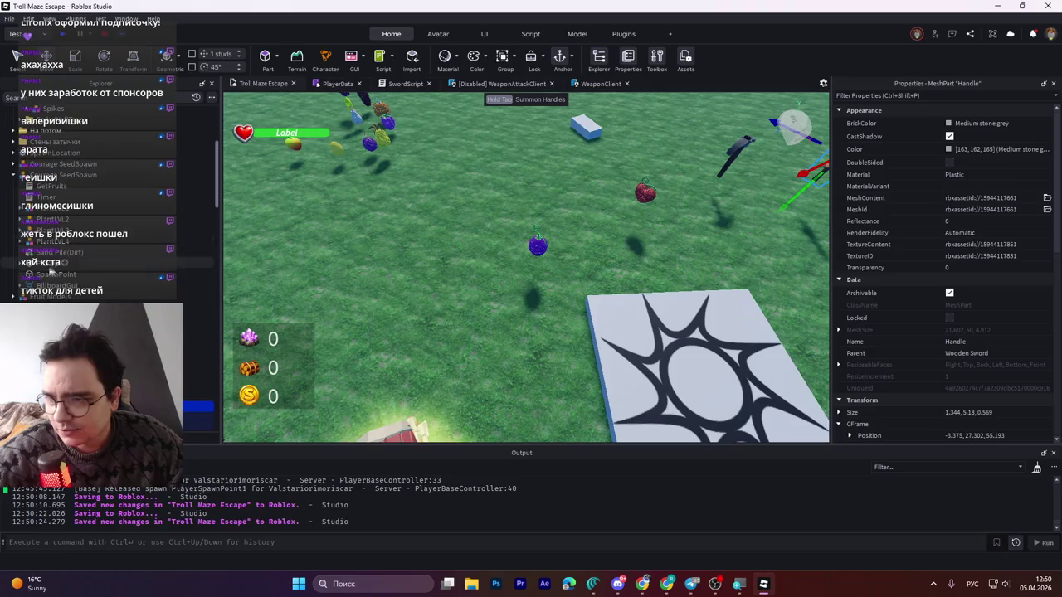
{"action": "left_click", "coordinate": [48, 267]}
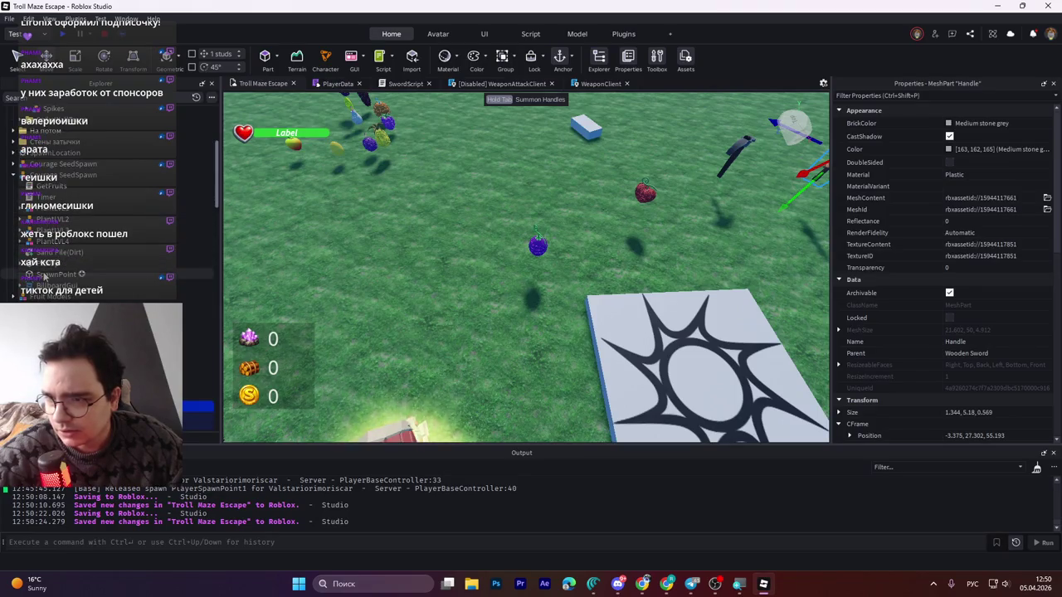
{"action": "left_click", "coordinate": [47, 263]}
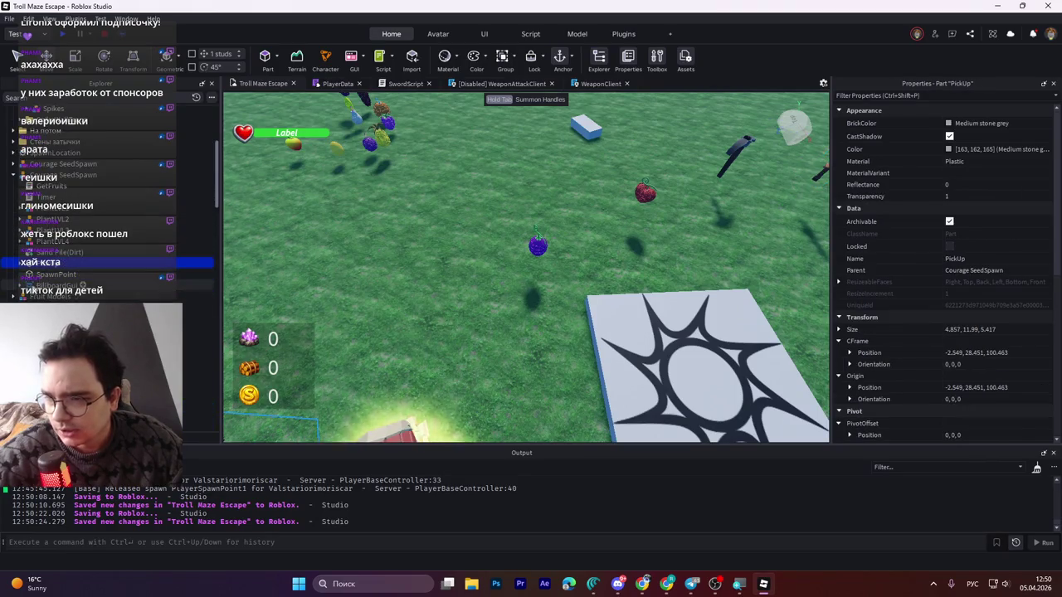
{"action": "scroll", "coordinate": [64, 263], "scroll_direction": "down", "scroll_amount": 3}
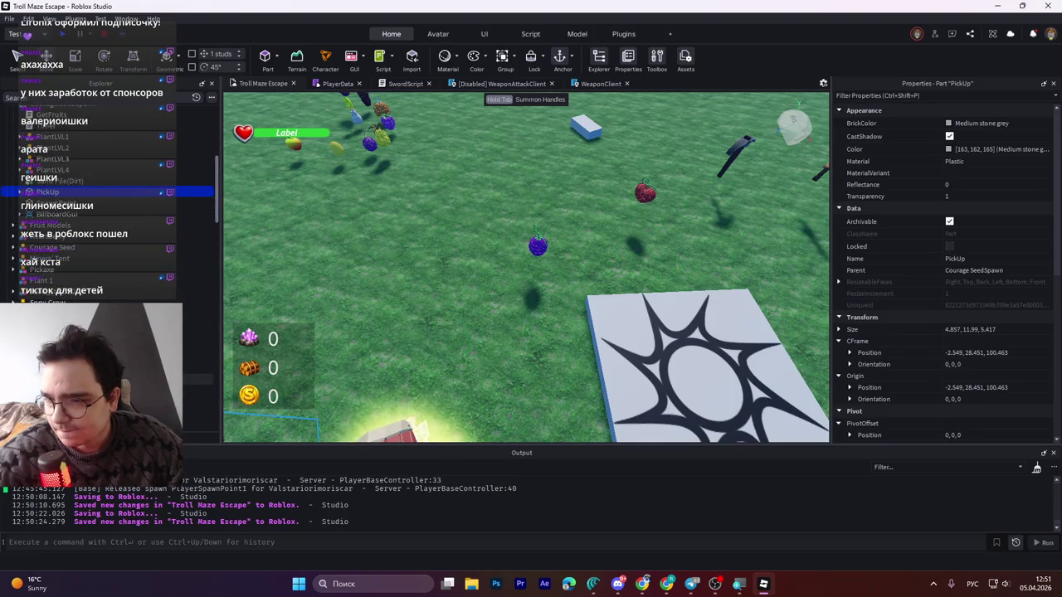
{"action": "scroll", "coordinate": [108, 199], "scroll_direction": "up", "scroll_amount": 2}
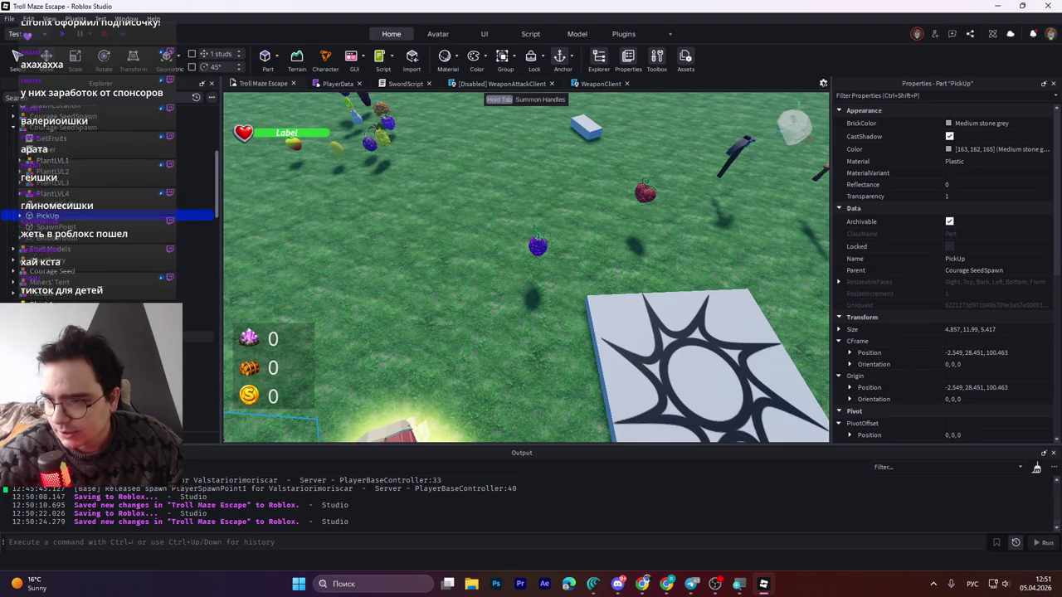
{"action": "scroll", "coordinate": [99, 199], "scroll_direction": "down", "scroll_amount": 3}
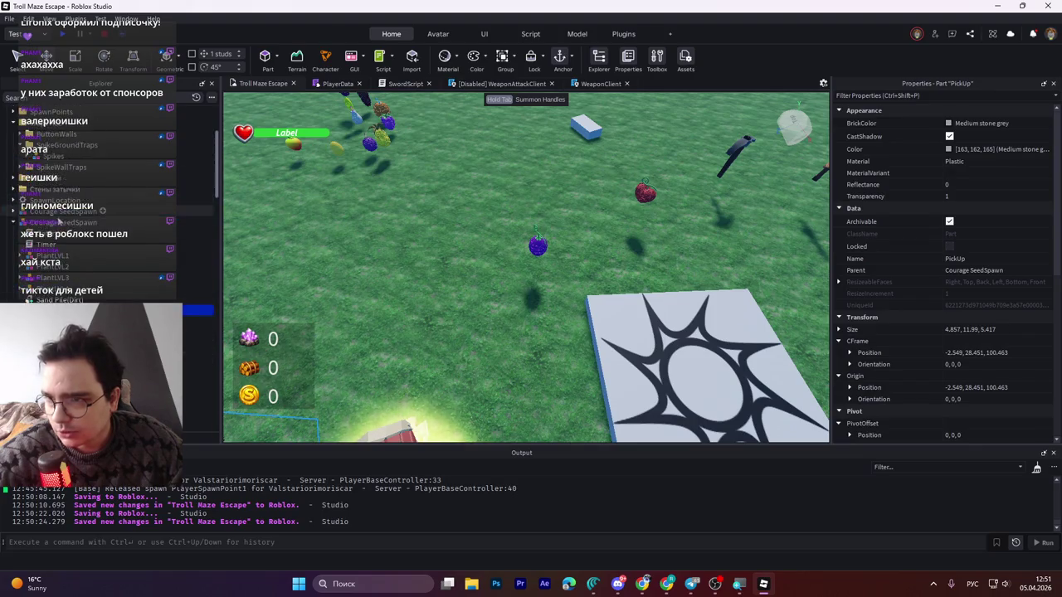
{"action": "scroll", "coordinate": [108, 199], "scroll_direction": "down", "scroll_amount": 5}
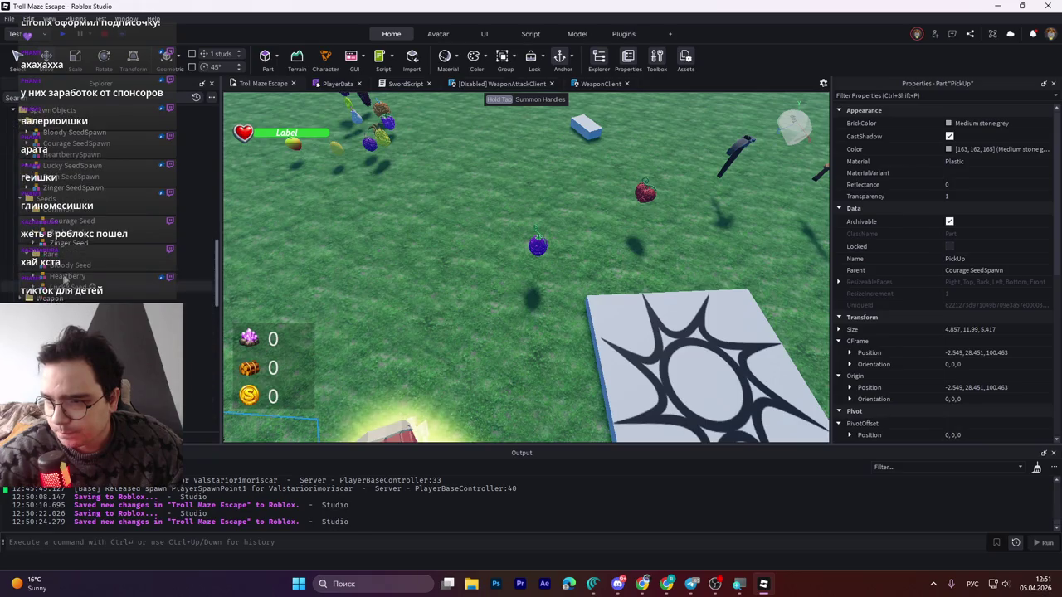
{"action": "scroll", "coordinate": [108, 199], "scroll_direction": "down", "scroll_amount": 5}
- Select the Wooden Sword tool and set its AttackSpeed attribute to 5
{"action": "left_click", "coordinate": [125, 334]}
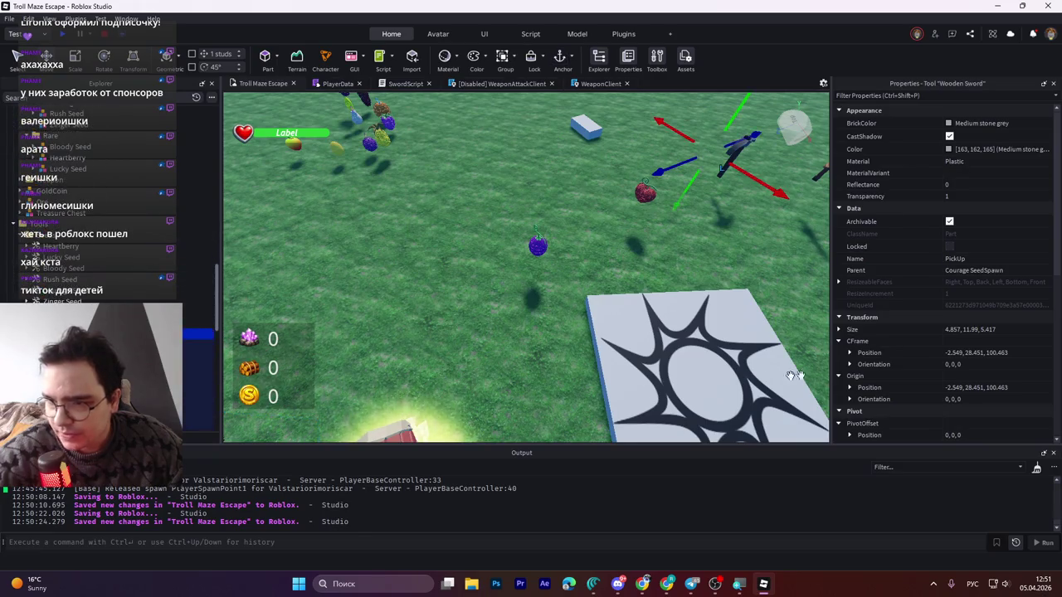
{"action": "scroll", "coordinate": [918, 413], "scroll_direction": "down", "scroll_amount": 5}
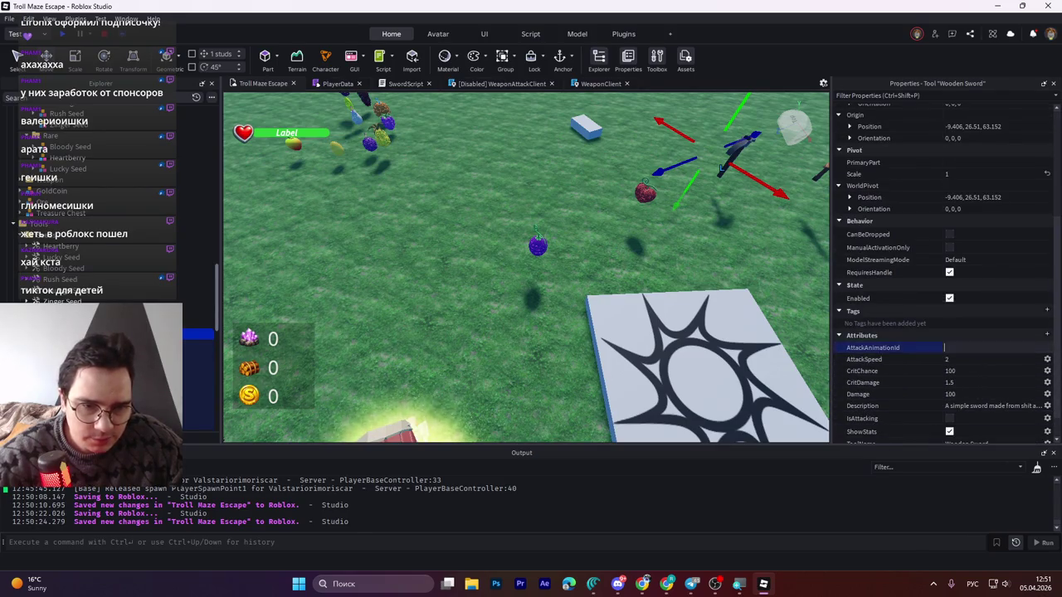
{"action": "left_click", "coordinate": [951, 358]}
{"action": "type", "text": "5"}
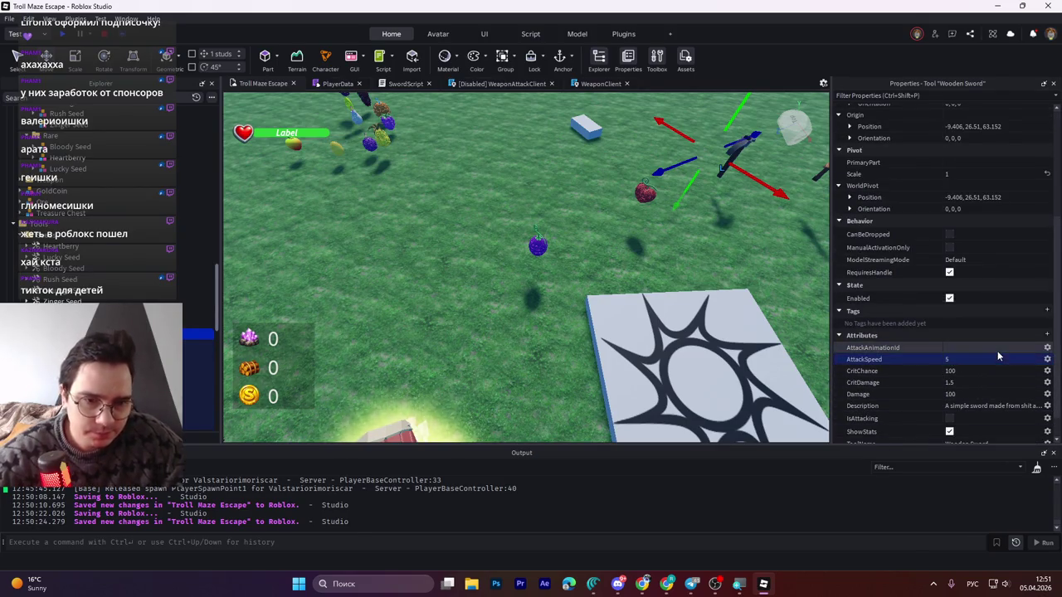
{"action": "key", "text": "Return"}
{"action": "key", "text": "alt+Tab"}
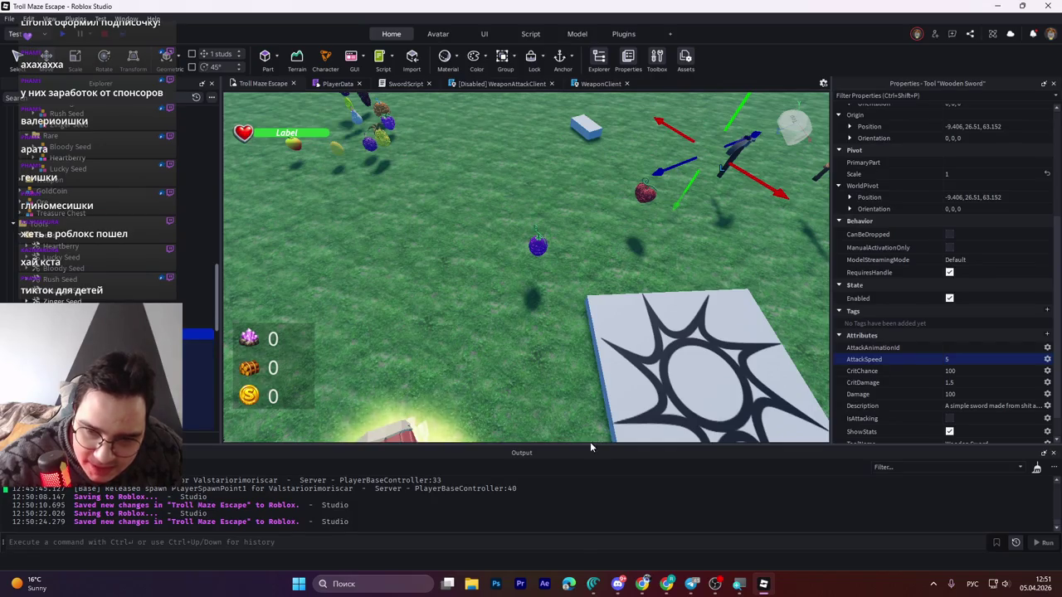
- Enlarge the Output log, start a playtest, and pick up and equip the Wooden Sword from the chest
{"action": "left_click_drag", "start_coordinate": [560, 448], "coordinate": [558, 373]}
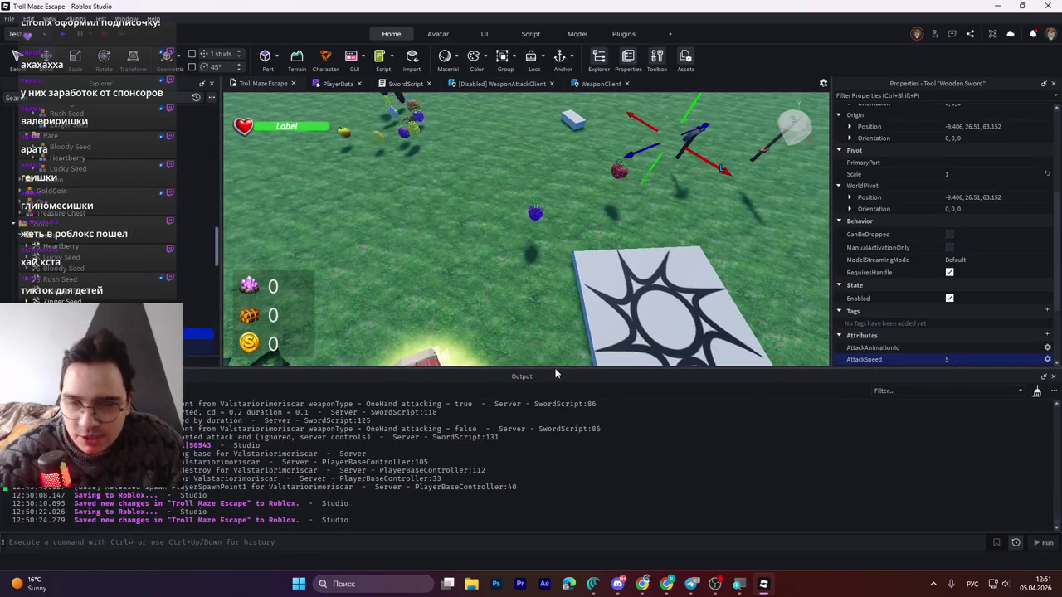
{"action": "left_click", "coordinate": [67, 34]}
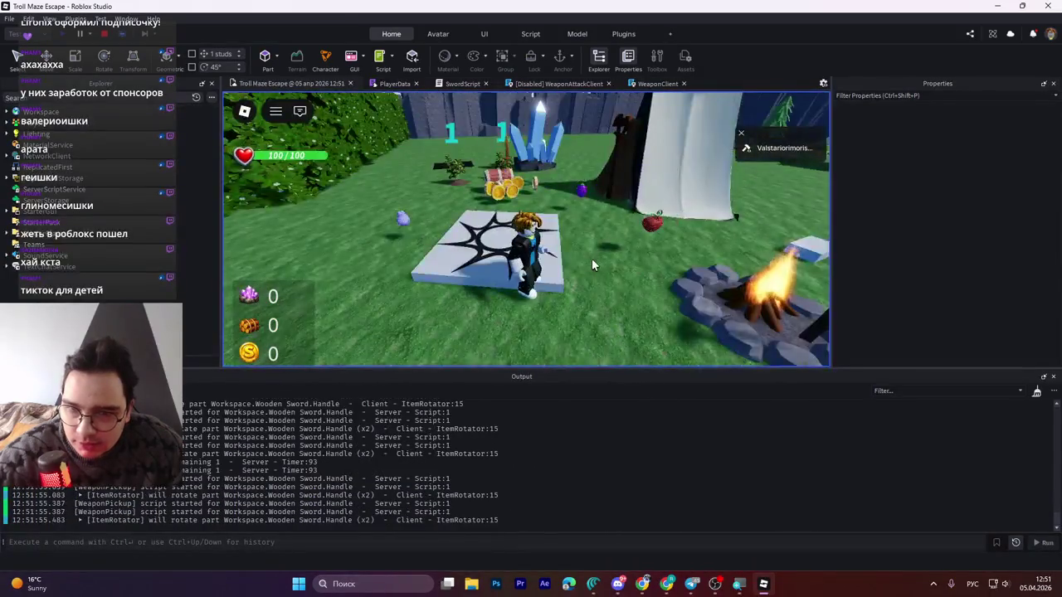
{"action": "key", "text": "w"}
{"action": "key", "text": "w"}
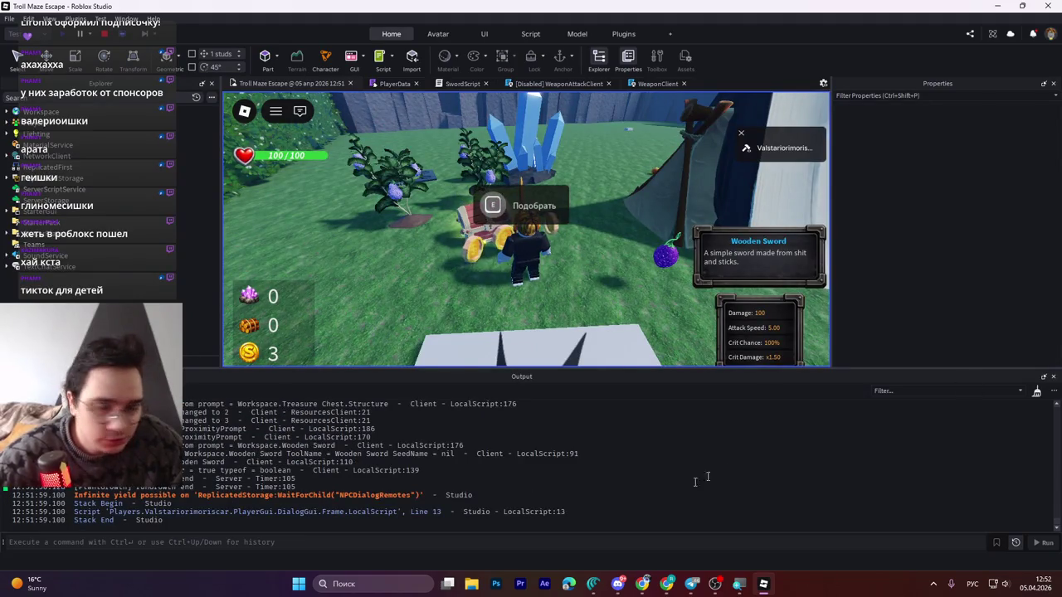
{"action": "left_click", "coordinate": [900, 393]}
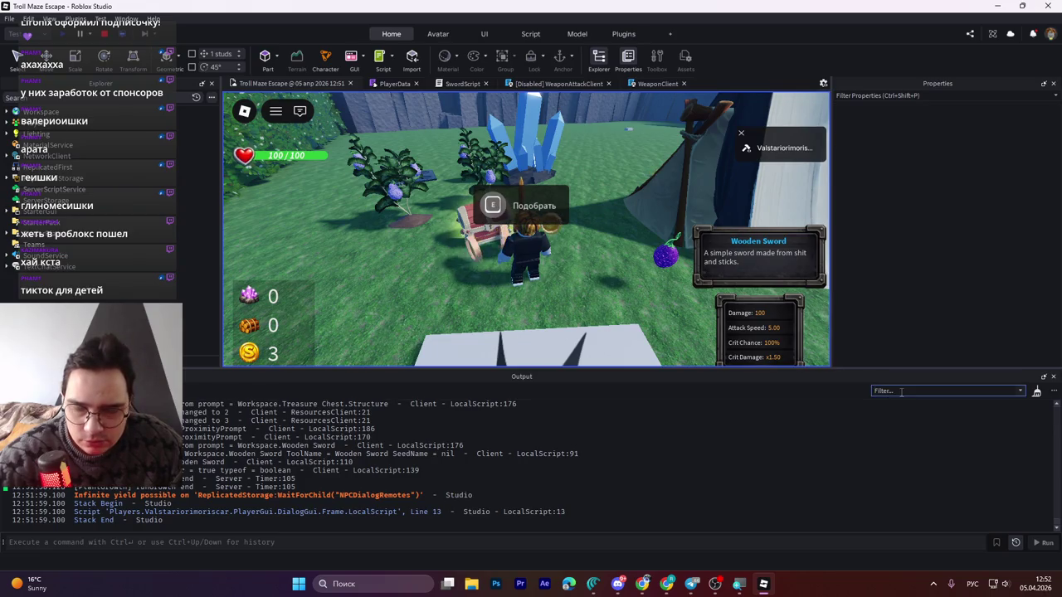
{"action": "left_click", "coordinate": [653, 260]}
{"action": "key", "text": "e"}
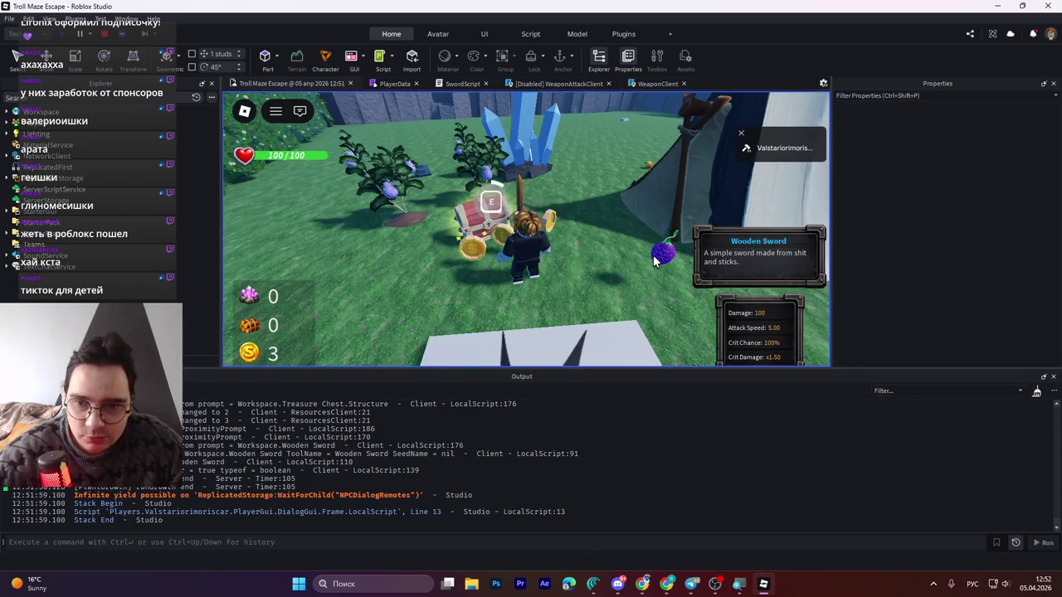
{"action": "left_click", "coordinate": [558, 295]}
- Swing the sword eleven times to log attack timings, then stop the playtest
{"action": "left_click", "coordinate": [559, 302]}
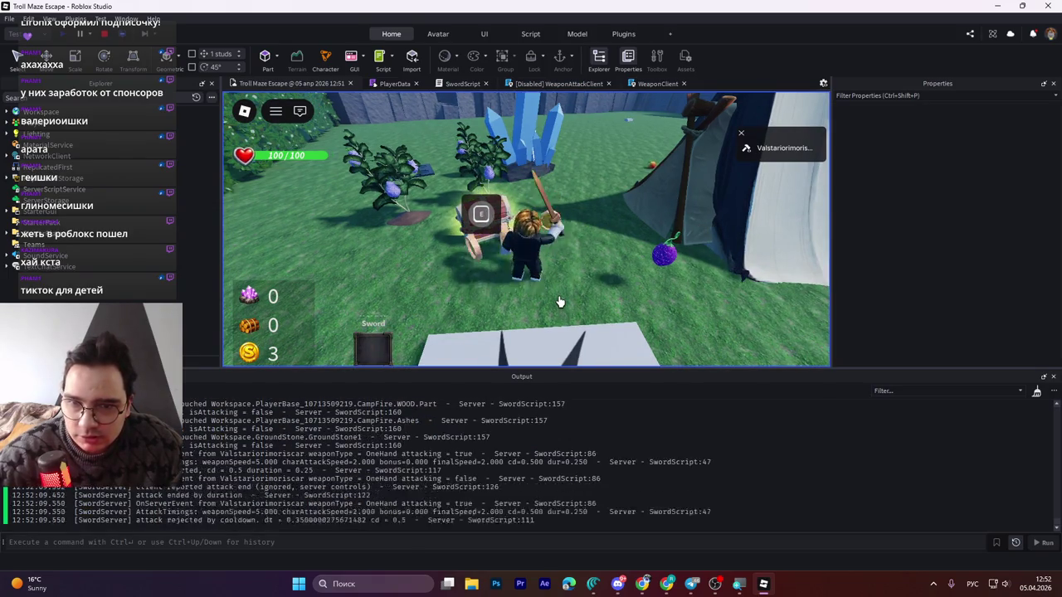
{"action": "left_click", "coordinate": [560, 302]}
{"action": "left_click", "coordinate": [560, 302]}
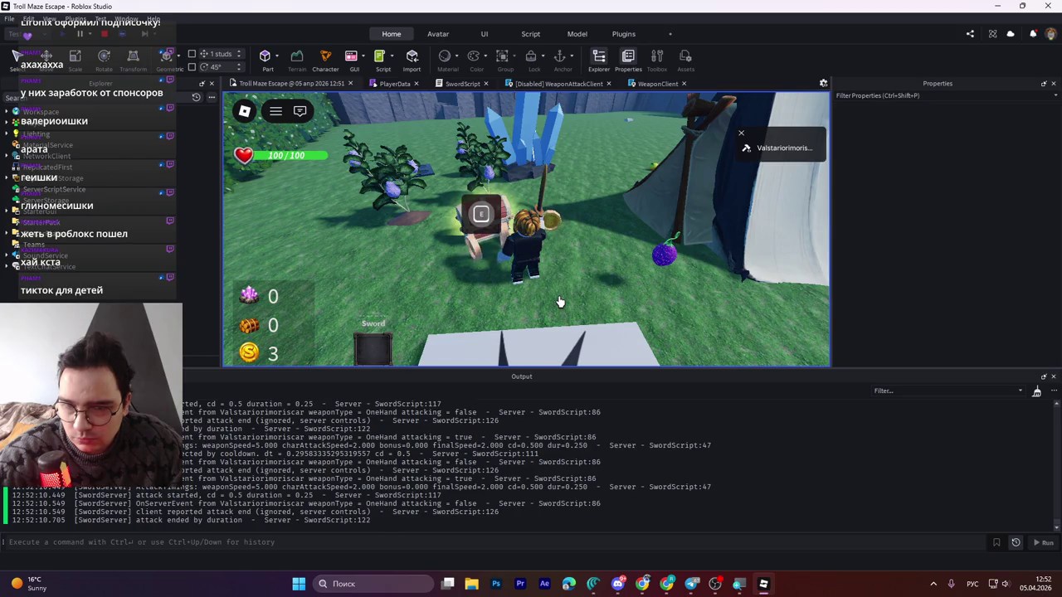
{"action": "left_click", "coordinate": [560, 301]}
{"action": "left_click", "coordinate": [560, 302]}
{"action": "left_click", "coordinate": [560, 302]}
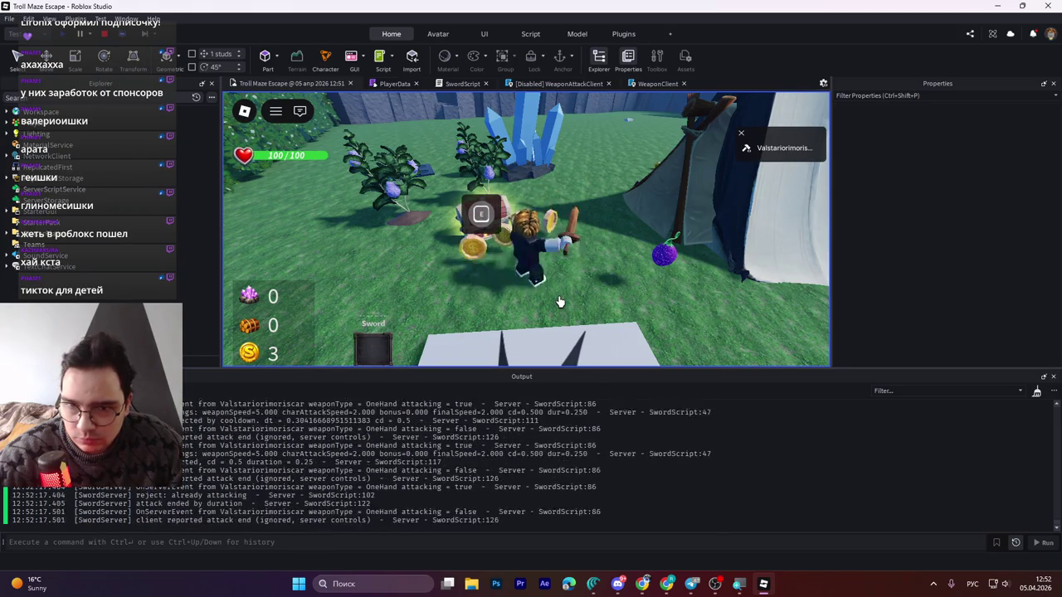
{"action": "left_click", "coordinate": [560, 301]}
{"action": "left_click", "coordinate": [560, 302]}
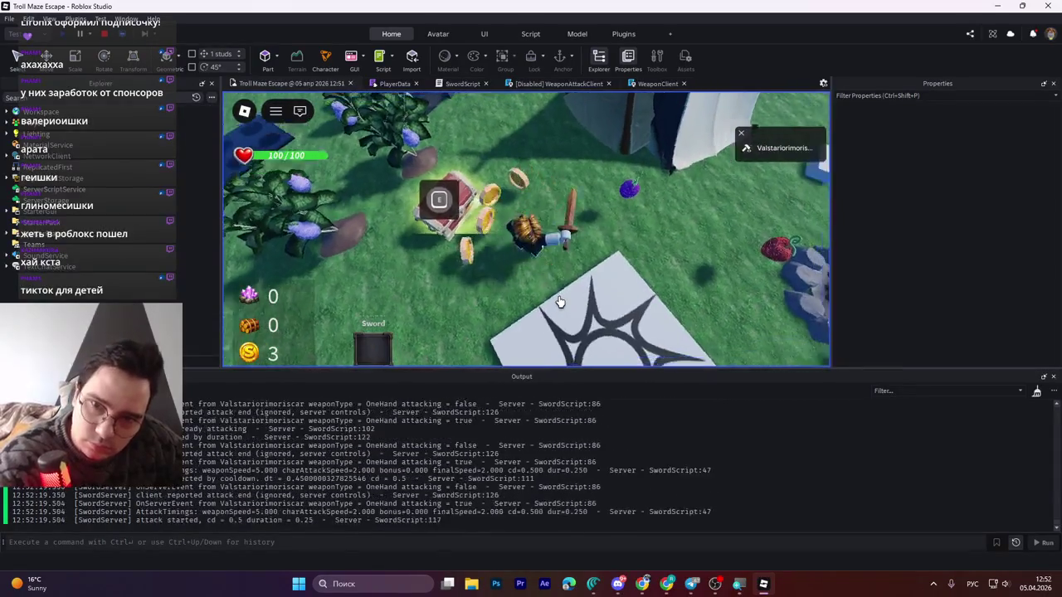
{"action": "left_click", "coordinate": [560, 302]}
{"action": "left_click", "coordinate": [560, 301]}
{"action": "left_click", "coordinate": [560, 302]}
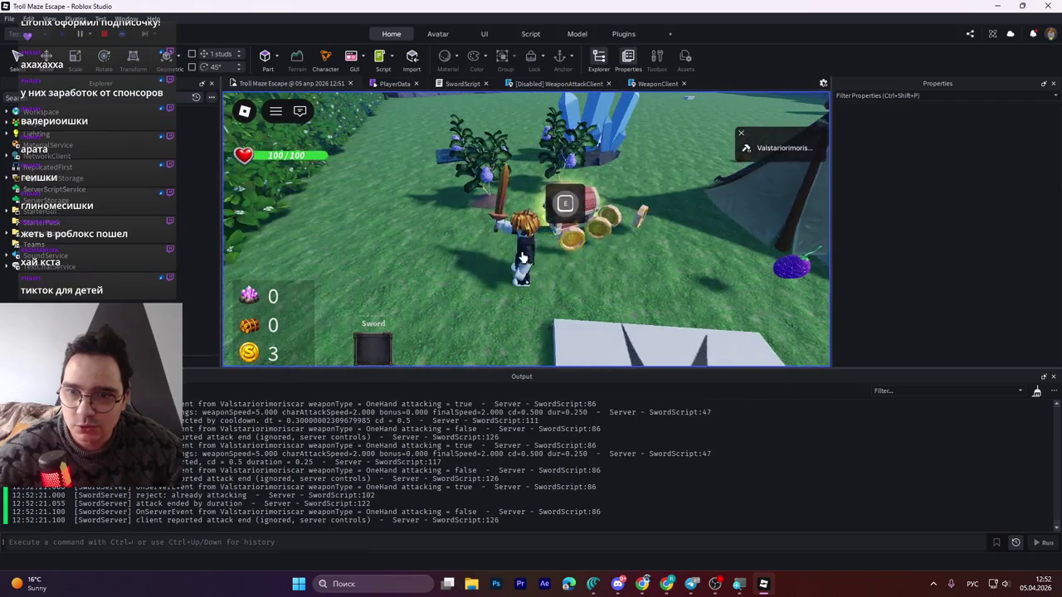
{"action": "key", "text": "shift+F5"}
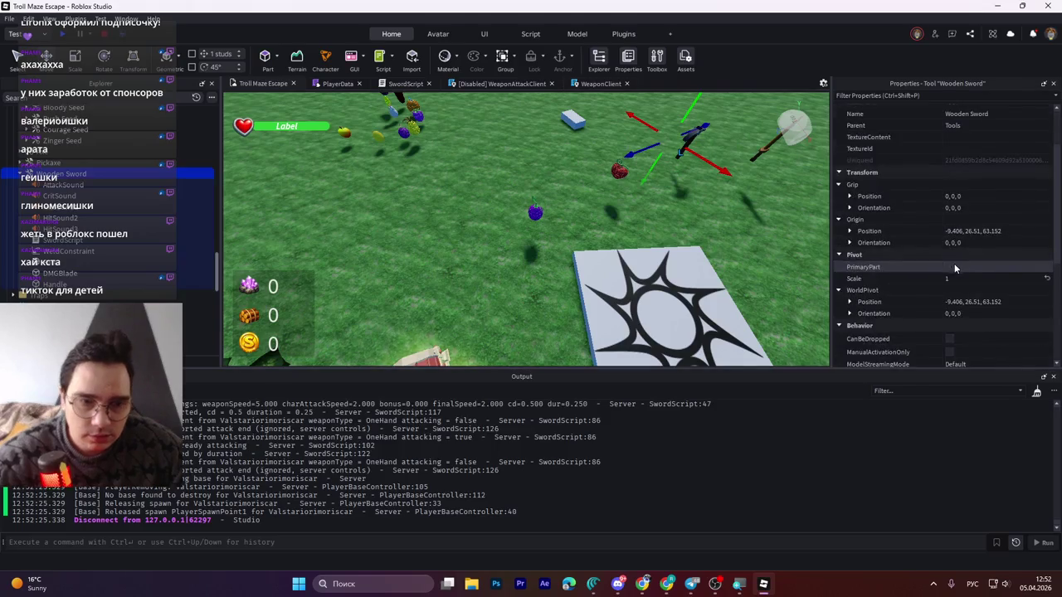
- Set the Wooden Sword's AttackSpeed attribute to 20
{"action": "scroll", "coordinate": [954, 263], "scroll_direction": "down", "scroll_amount": 5}
{"action": "left_click", "coordinate": [963, 253]}
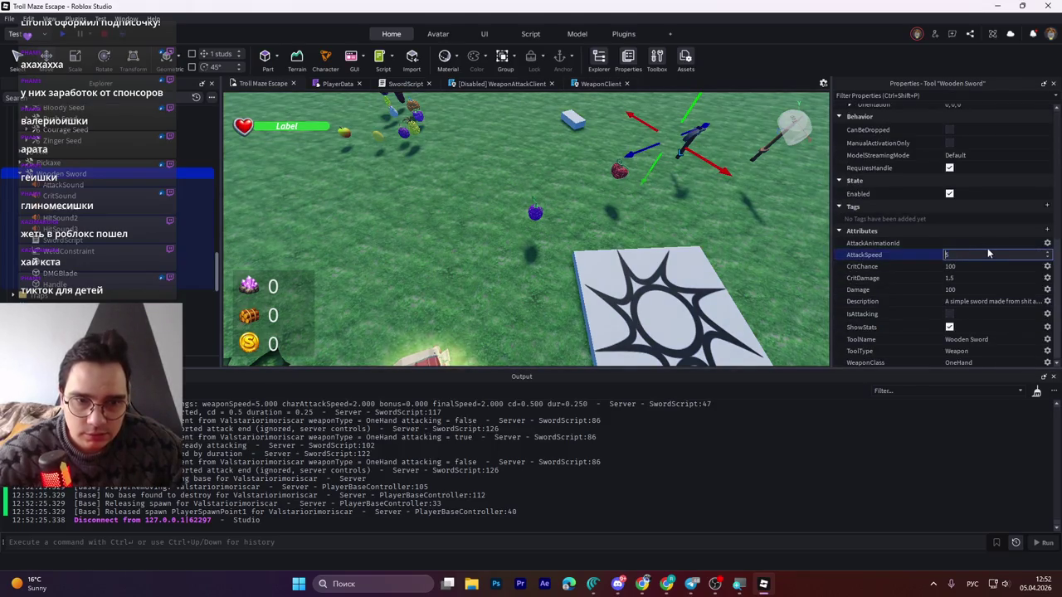
{"action": "type", "text": "20"}
{"action": "key", "text": "Return"}
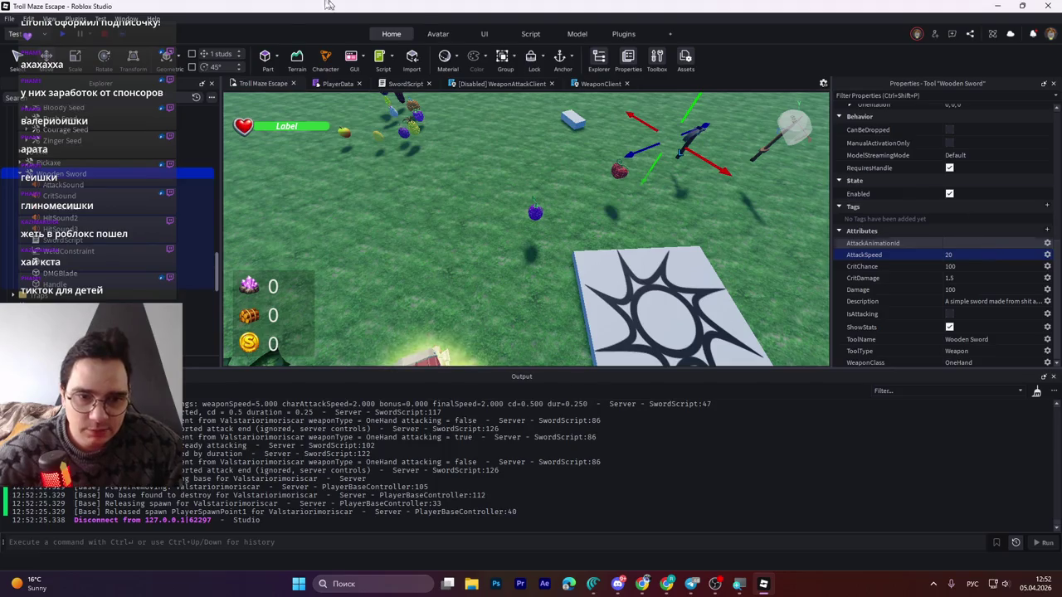
- Playtest: pick up and equip the sword, swing it three times, then stop
{"action": "left_click", "coordinate": [64, 35]}
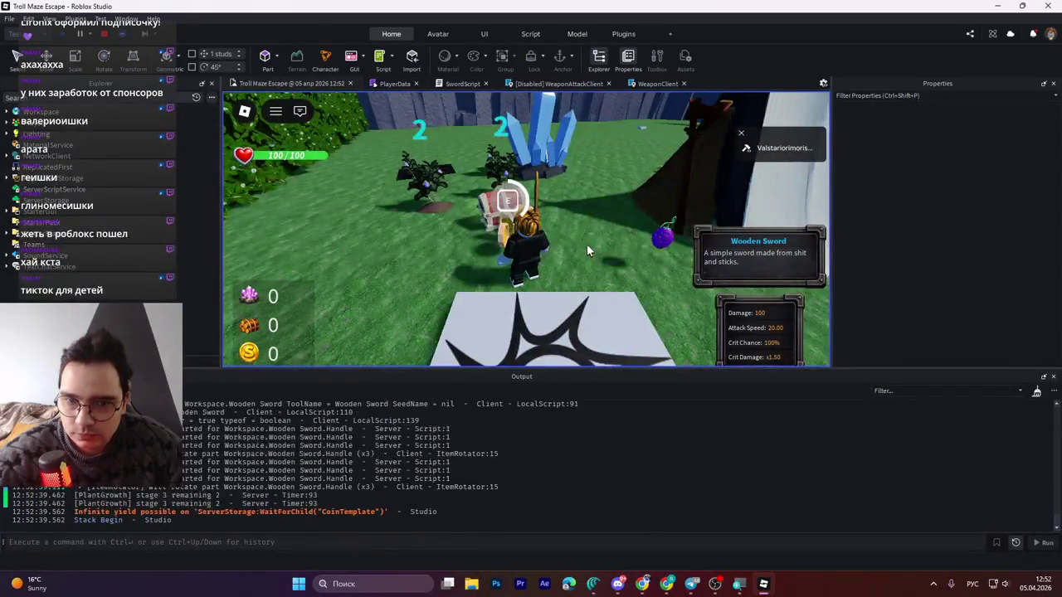
{"action": "key", "text": "e"}
{"action": "key", "text": "1"}
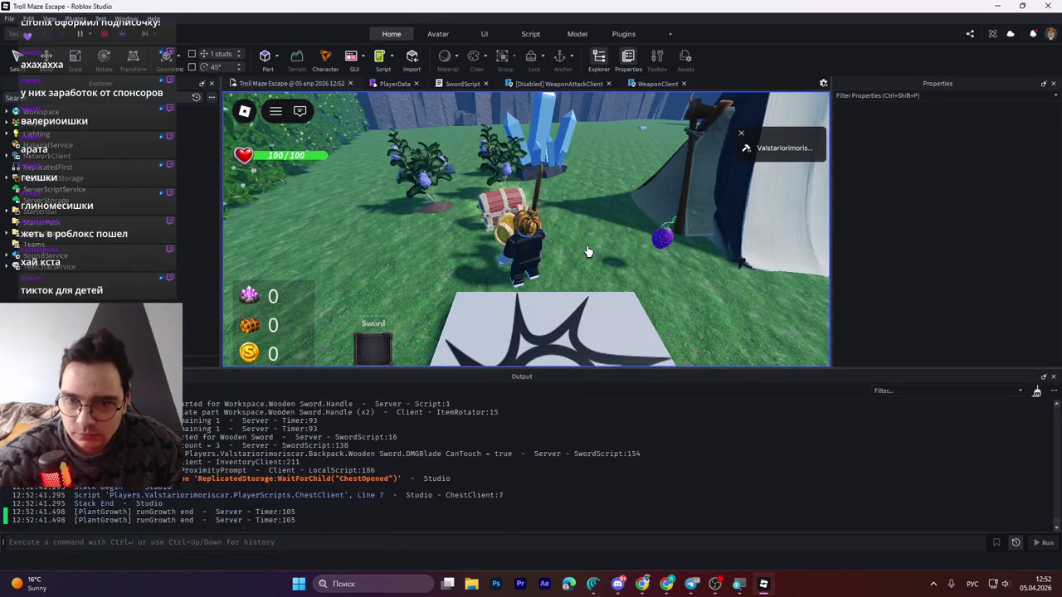
{"action": "left_click", "coordinate": [573, 267]}
{"action": "left_click", "coordinate": [569, 273]}
{"action": "left_click", "coordinate": [569, 273]}
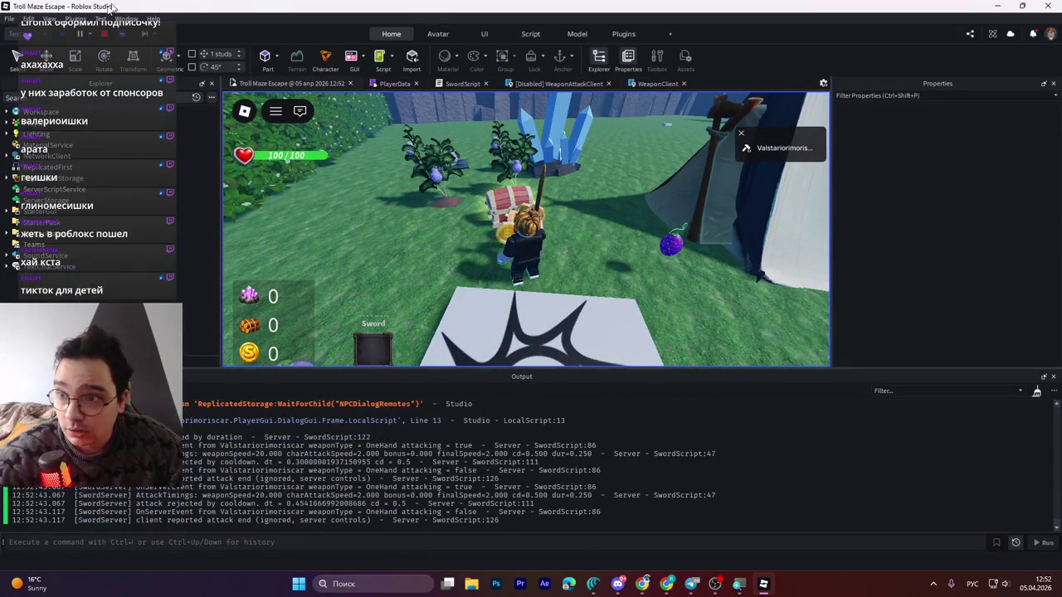
{"action": "key", "text": "shift+F5"}
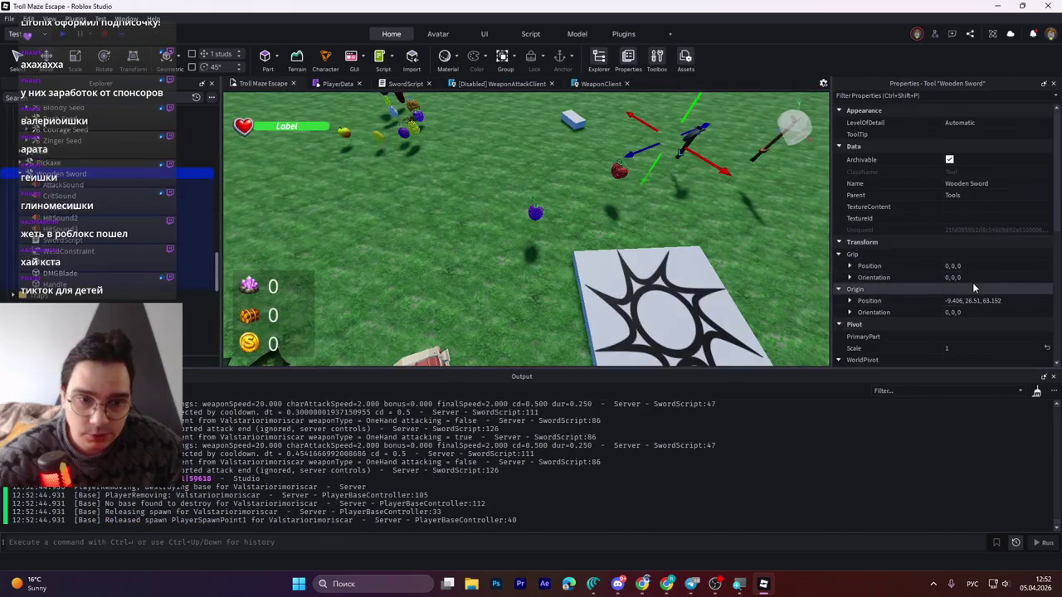
- Set the Wooden Sword's AttackSpeed attribute to 1
{"action": "scroll", "coordinate": [962, 299], "scroll_direction": "down", "scroll_amount": 3}
{"action": "scroll", "coordinate": [997, 312], "scroll_direction": "down", "scroll_amount": 3}
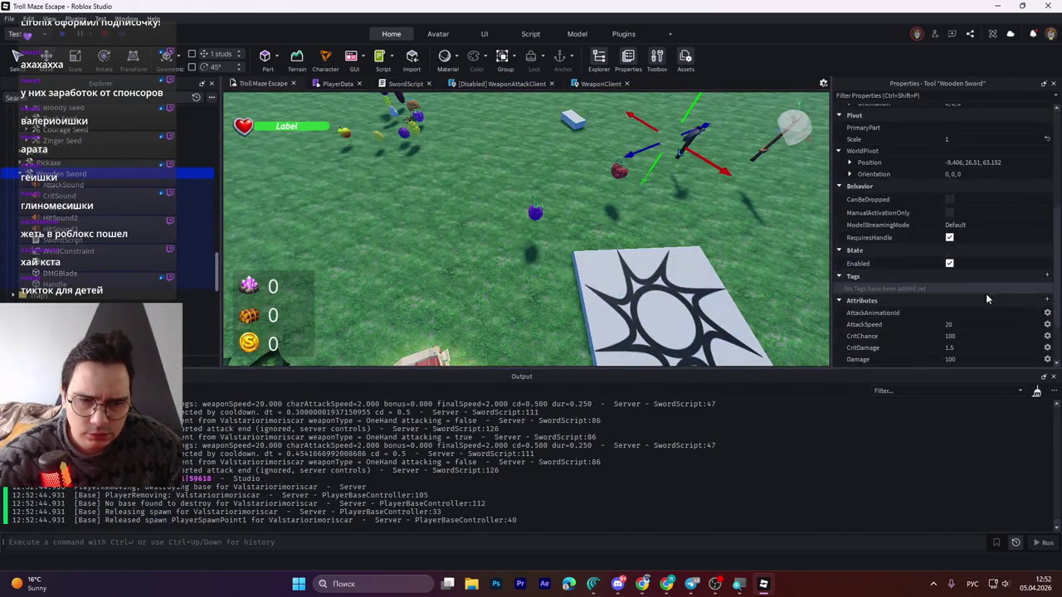
{"action": "left_click", "coordinate": [969, 323]}
{"action": "type", "text": "1"}
{"action": "key", "text": "Return"}
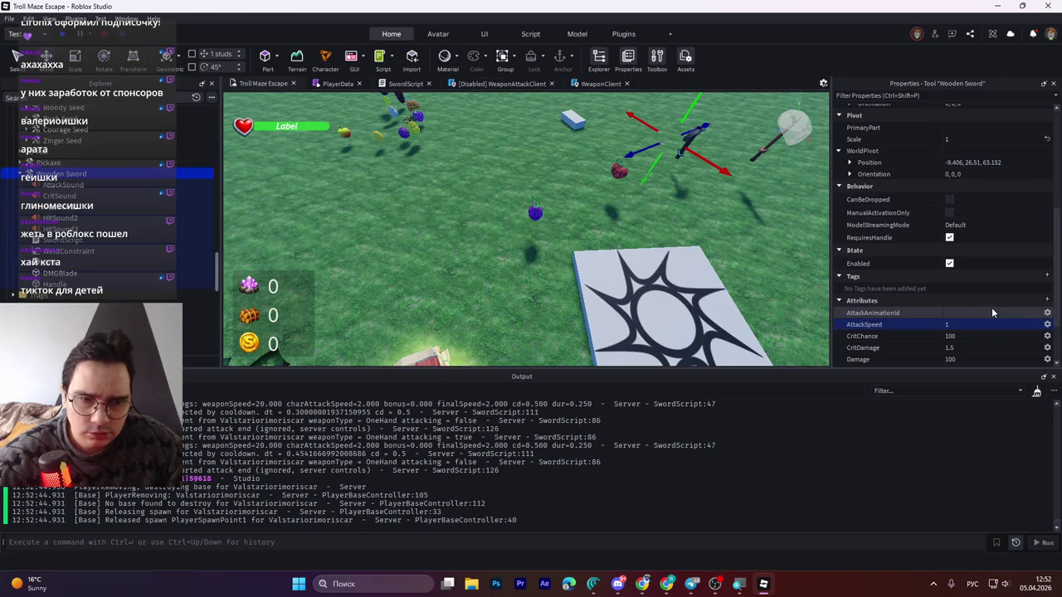
- Start a new playtest, pick up the Wooden Sword and swing it twice
{"action": "left_click", "coordinate": [66, 35]}
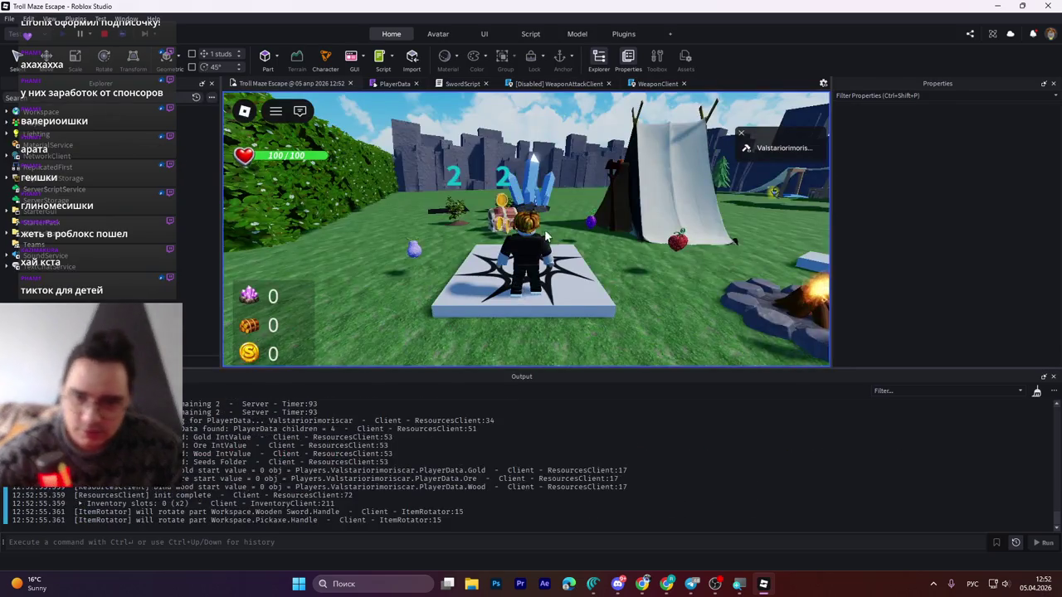
{"action": "key", "text": "w"}
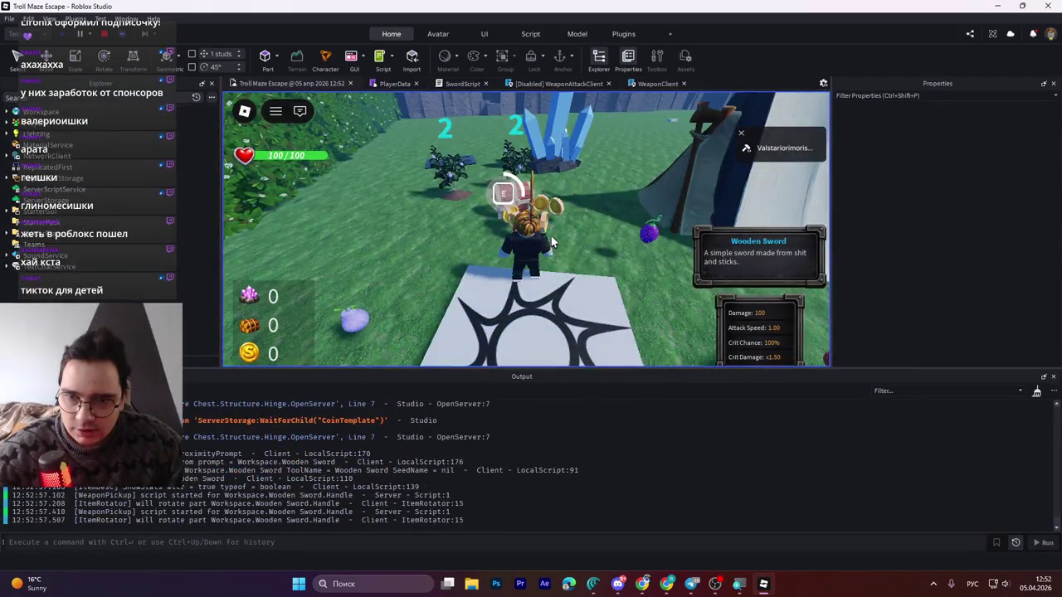
{"action": "key", "text": "e"}
{"action": "left_click", "coordinate": [551, 238]}
{"action": "left_click", "coordinate": [551, 240]}
- Walk to the chest, attack it several times, and select the latest sword attack lines in Output
{"action": "key", "text": "w"}
{"action": "key", "text": "w"}
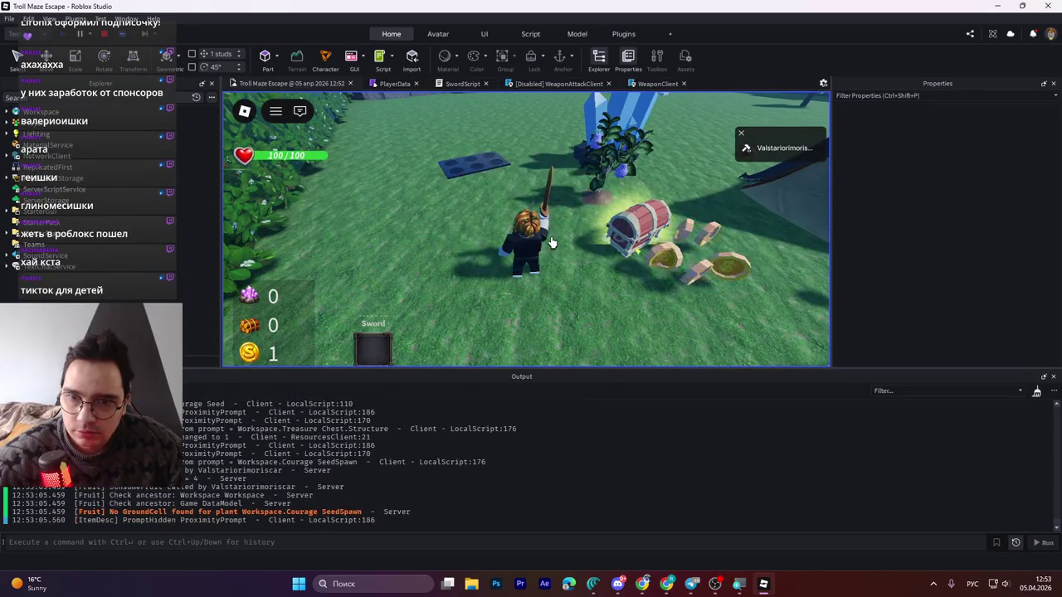
{"action": "left_click", "coordinate": [551, 241]}
{"action": "key", "text": "w"}
{"action": "key", "text": "w"}
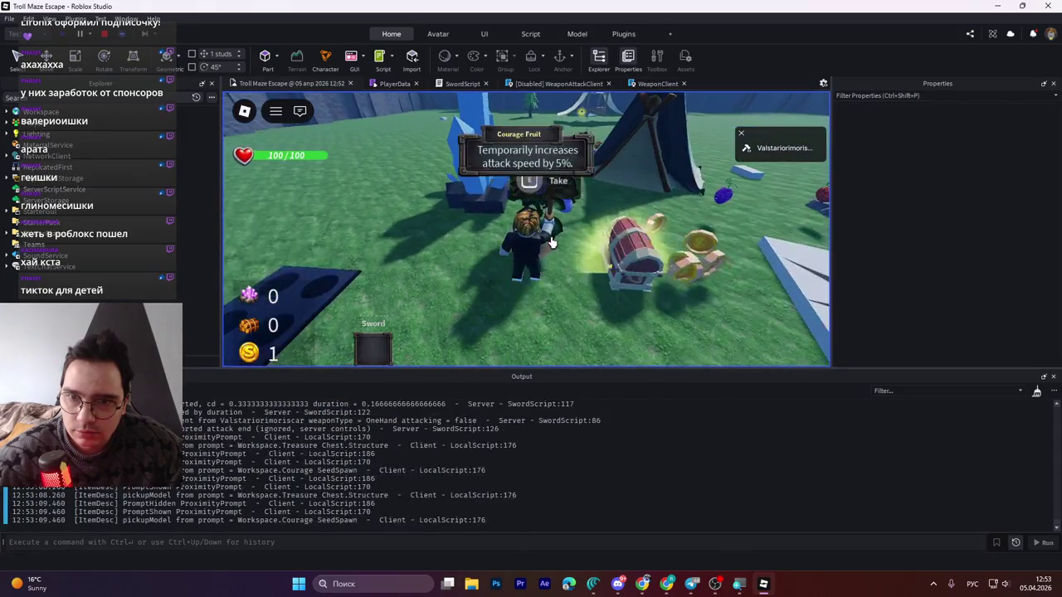
{"action": "left_click", "coordinate": [551, 241]}
{"action": "left_click", "coordinate": [551, 241]}
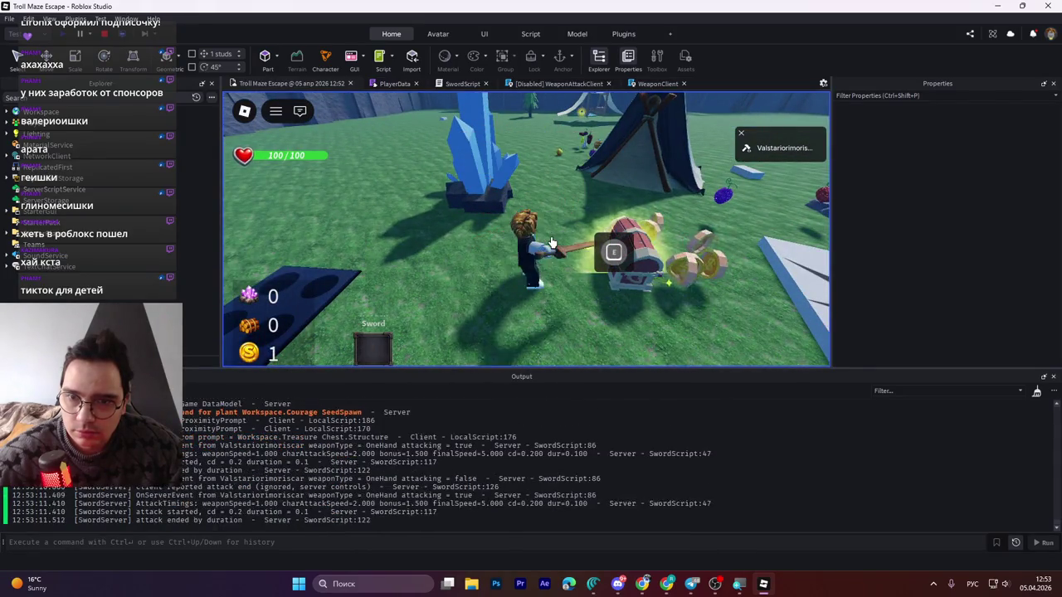
{"action": "mouse_move", "coordinate": [519, 519]}
{"action": "left_mouse_down"}
{"action": "mouse_move", "coordinate": [249, 414]}
{"action": "mouse_move", "coordinate": [83, 390]}
{"action": "mouse_move", "coordinate": [519, 520]}
{"action": "mouse_move", "coordinate": [507, 481]}
{"action": "mouse_move", "coordinate": [534, 511]}
{"action": "left_mouse_up"}
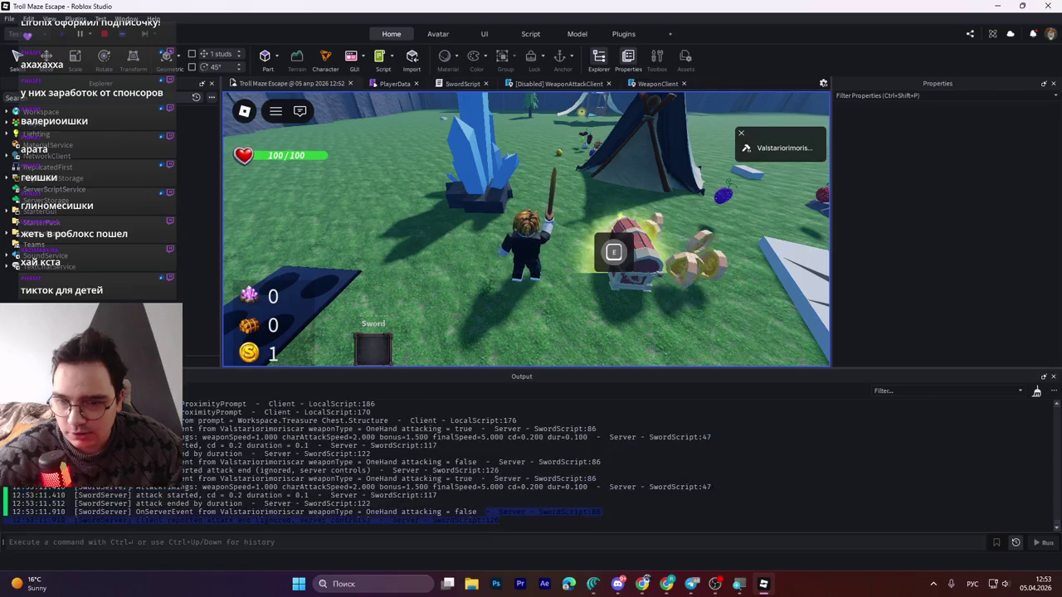
{"action": "scroll", "coordinate": [448, 462], "scroll_direction": "up", "scroll_amount": 1}
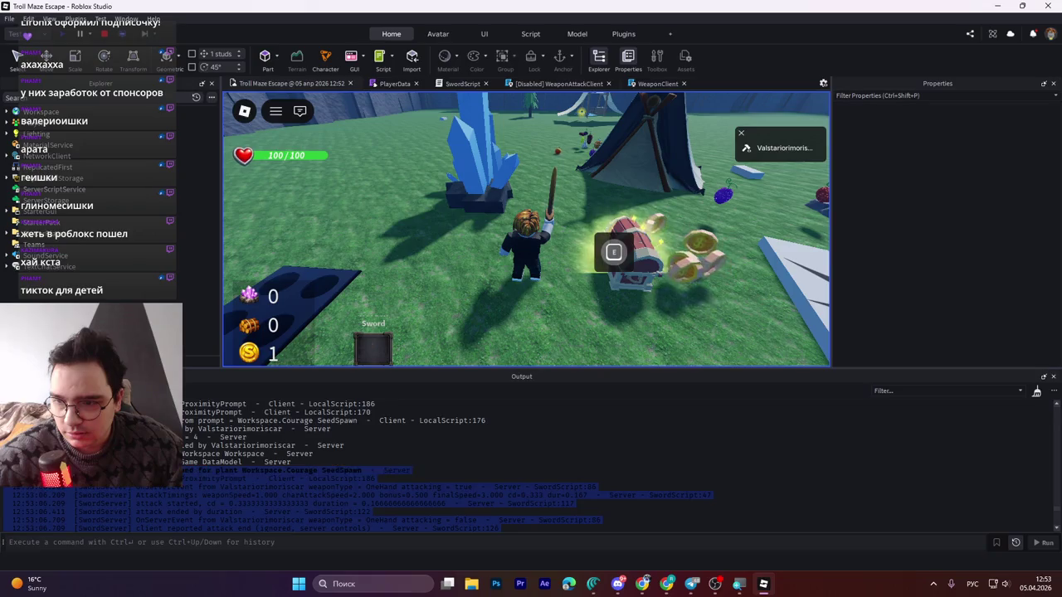
{"action": "key", "text": "shift+Up"}
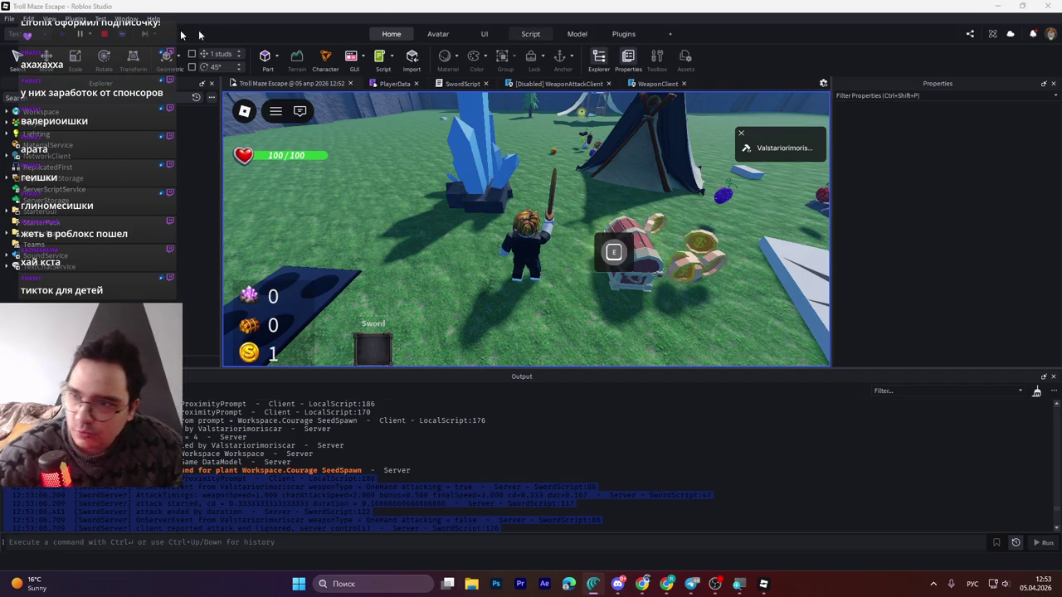
- Stop the playtest and select the right Courage SeedSpawn plant in the viewport
{"action": "left_click", "coordinate": [104, 34]}
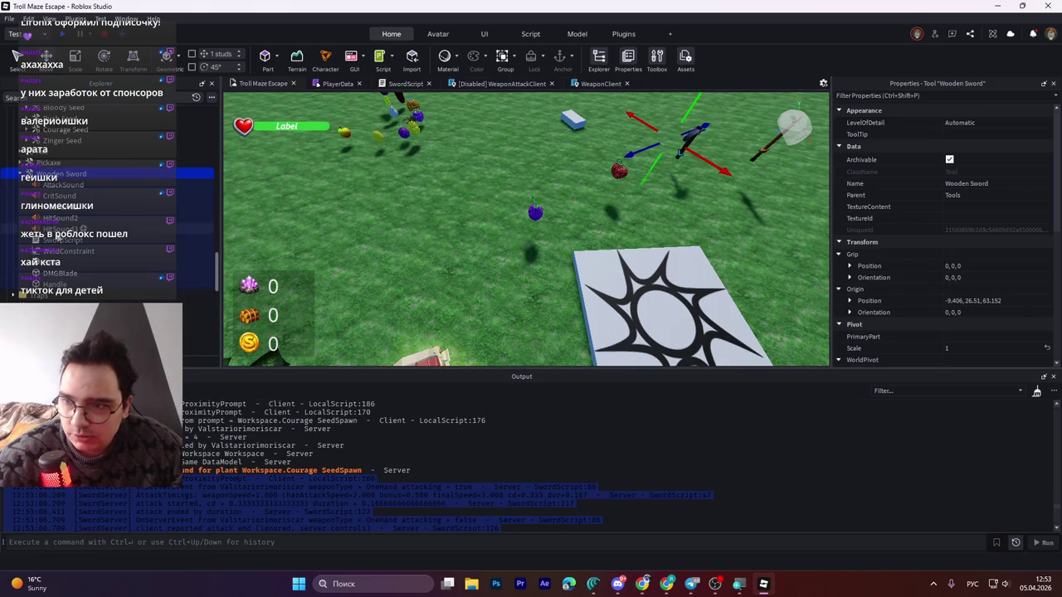
{"action": "left_click", "coordinate": [750, 321]}
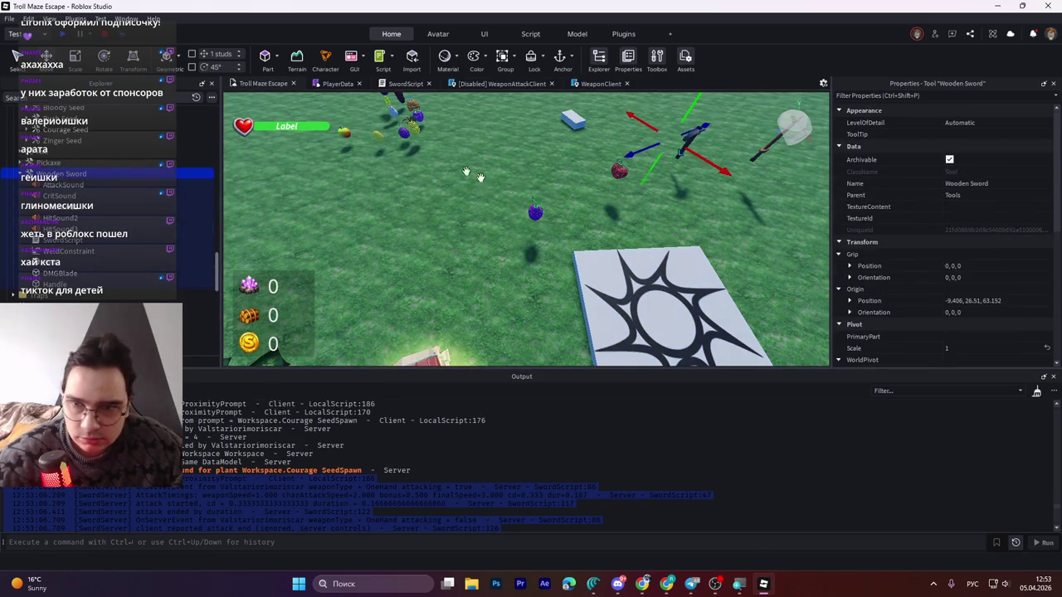
{"action": "scroll", "coordinate": [170, 248], "scroll_direction": "up", "scroll_amount": 10}
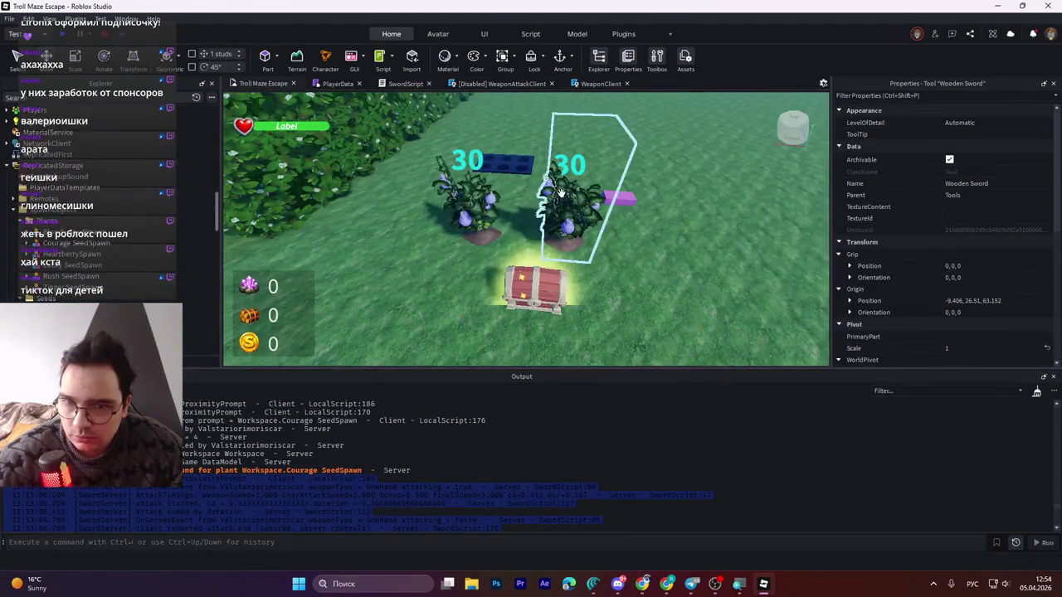
{"action": "left_click", "coordinate": [560, 195]}
{"action": "scroll", "coordinate": [934, 346], "scroll_direction": "down", "scroll_amount": 5}
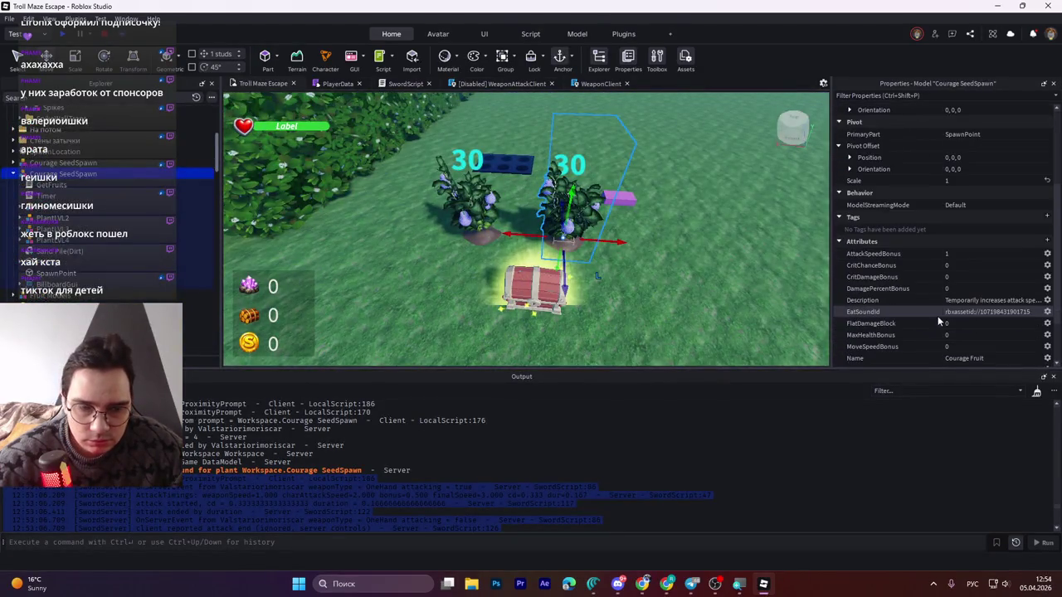
- Set the left Courage SeedSpawn's AttackSpeedBonus to 25 and start a new playtest
{"action": "left_click", "coordinate": [952, 253]}
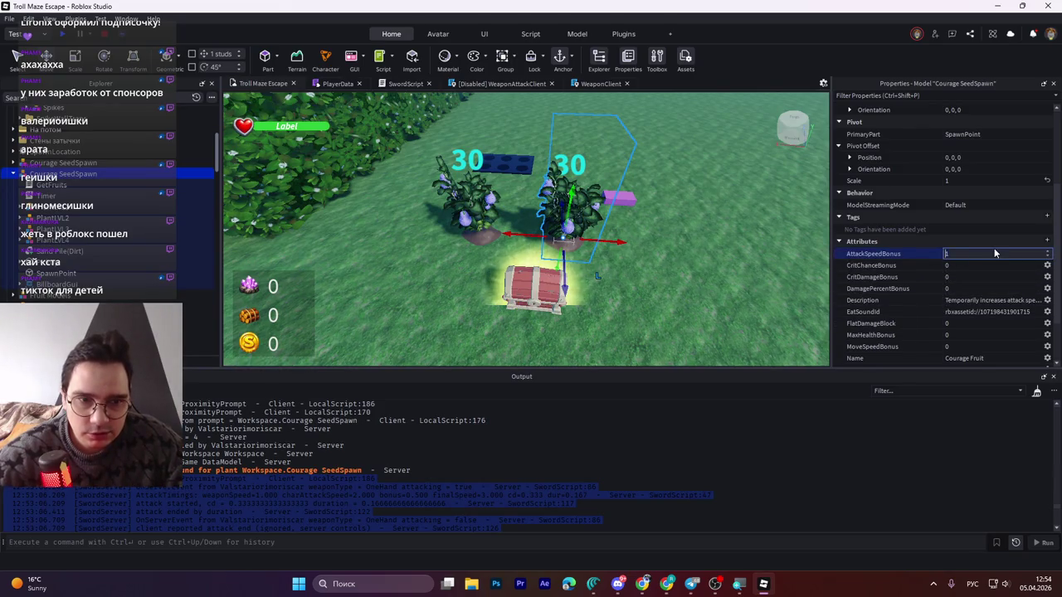
{"action": "type", "text": "3"}
{"action": "left_click", "coordinate": [465, 200]}
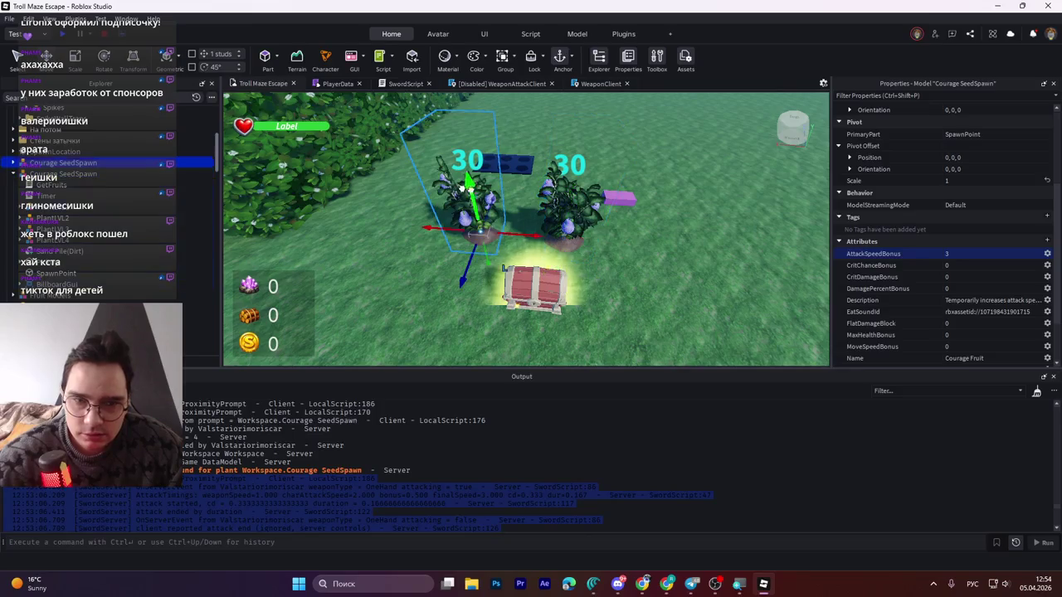
{"action": "left_click", "coordinate": [967, 255]}
{"action": "type", "text": "25"}
{"action": "key", "text": "Return"}
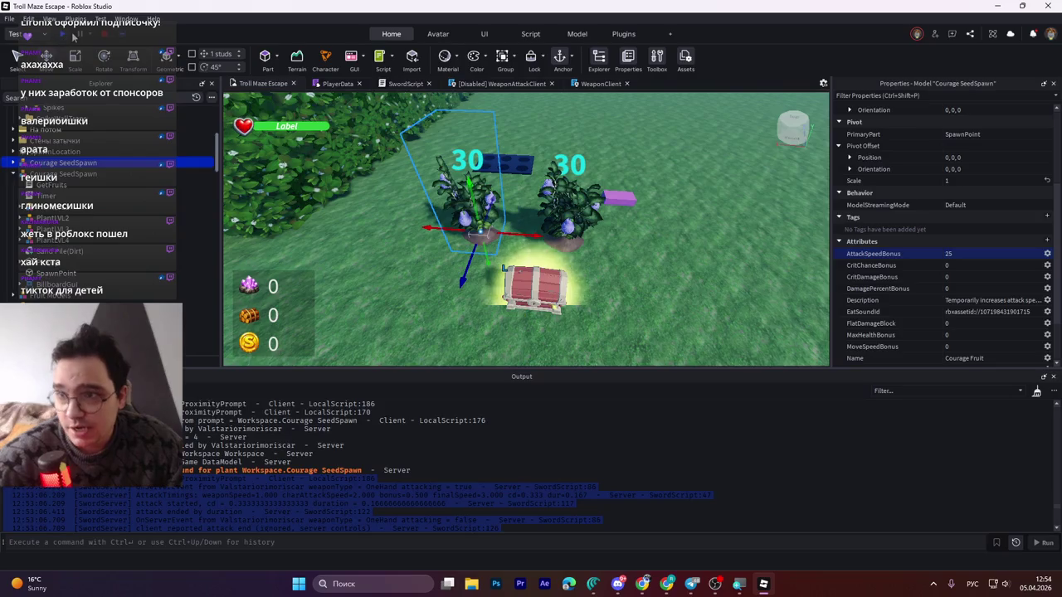
{"action": "left_click", "coordinate": [71, 36]}
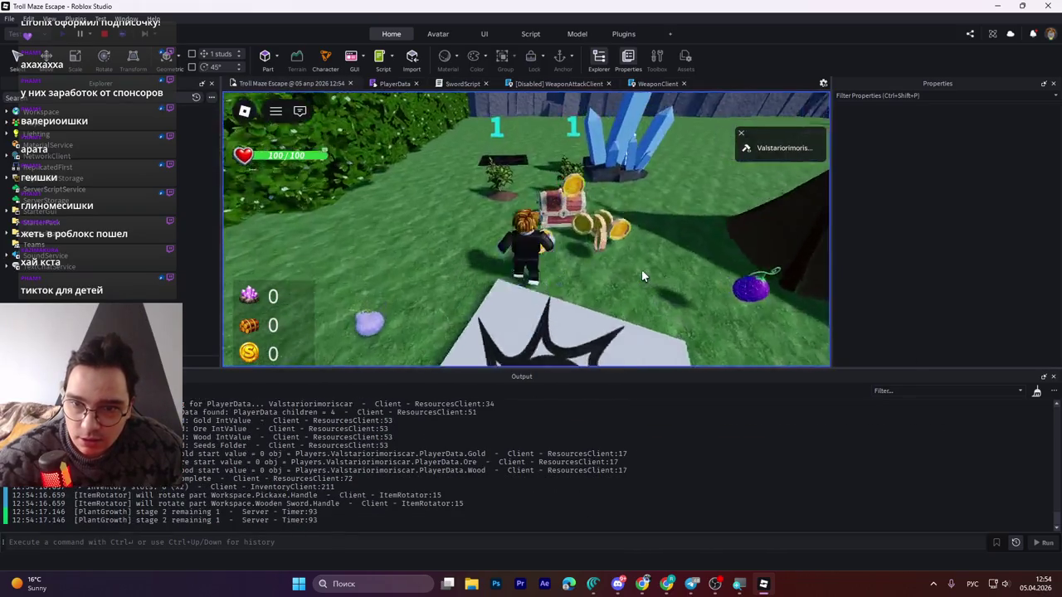
- Pick up the Wooden Sword and Courage Fruit, swing once, and consume the fruit
{"action": "key", "text": "w"}
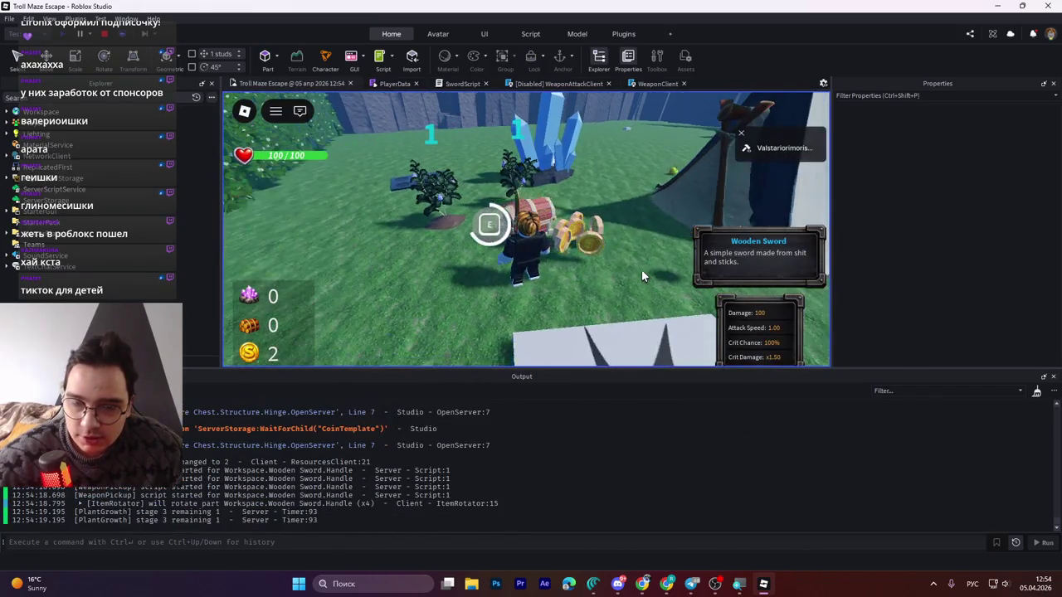
{"action": "key", "text": "e"}
{"action": "key", "text": "w"}
{"action": "key", "text": "e"}
{"action": "left_click", "coordinate": [641, 276]}
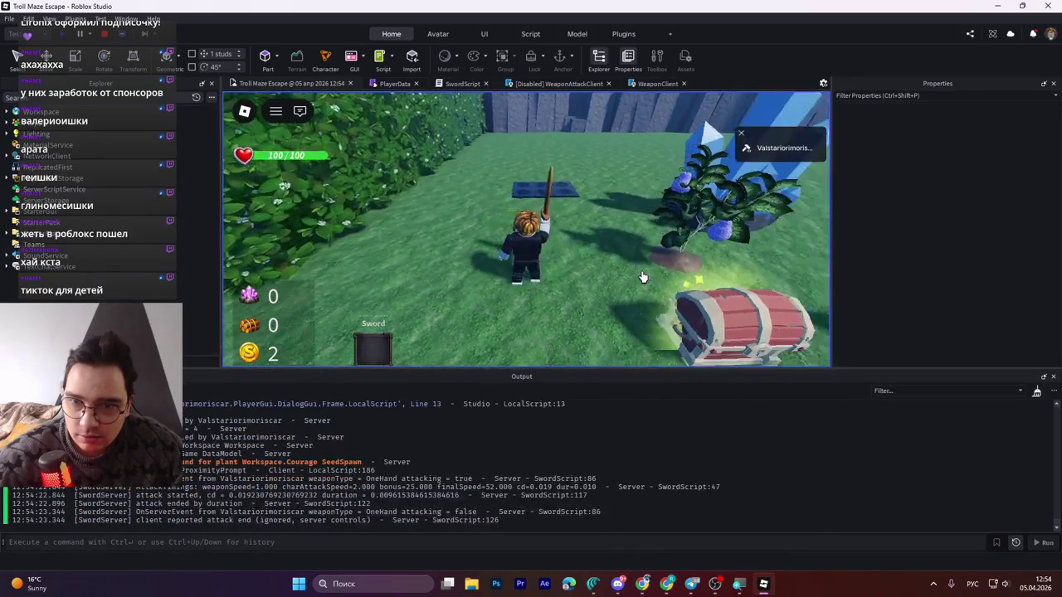
{"action": "key", "text": "a"}
- Swing the boosted sword twice and select earlier attack log lines in Output
{"action": "key", "text": "e"}
{"action": "left_click", "coordinate": [641, 276]}
{"action": "left_click", "coordinate": [642, 276]}
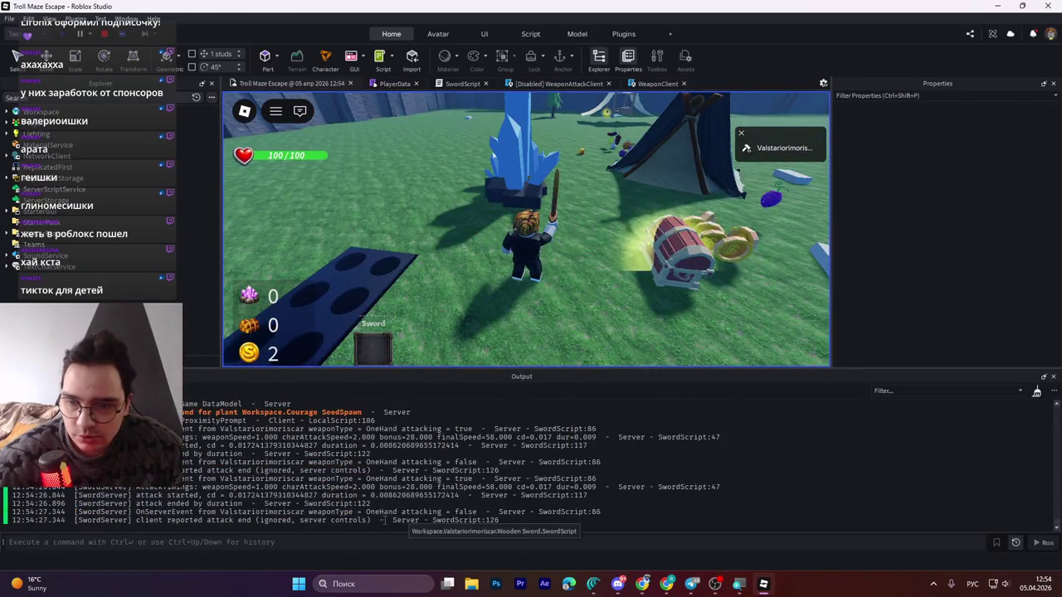
{"action": "mouse_move", "coordinate": [383, 520]}
{"action": "left_mouse_down"}
{"action": "mouse_move", "coordinate": [249, 462]}
{"action": "mouse_move", "coordinate": [207, 415]}
{"action": "mouse_move", "coordinate": [346, 455]}
{"action": "left_mouse_up"}
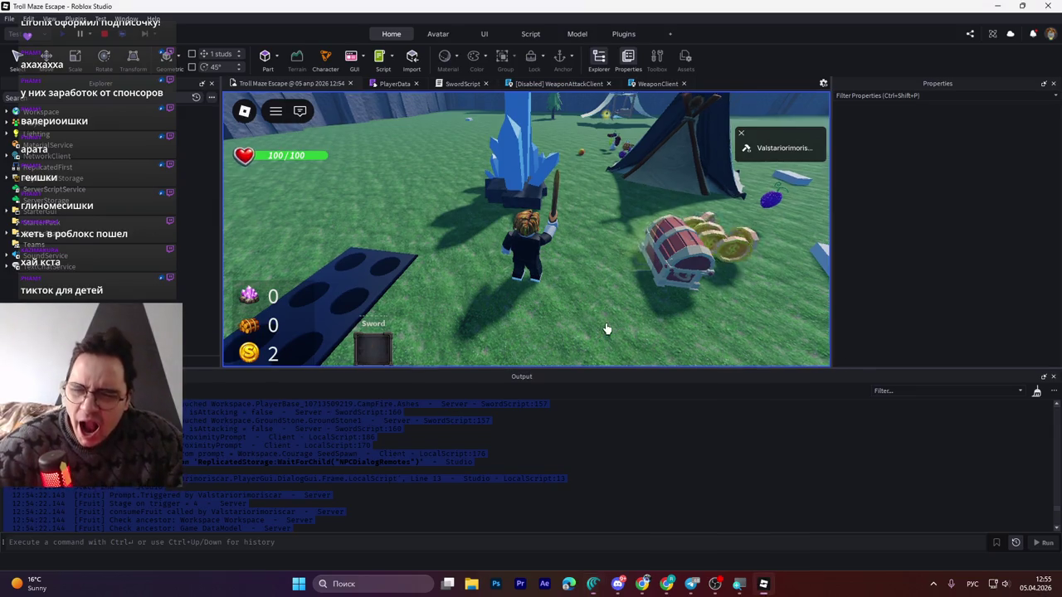
- Walk the character past the campfire, bush and lava patch to the Wooden Sword and pick it up
{"action": "key", "text": "a"}
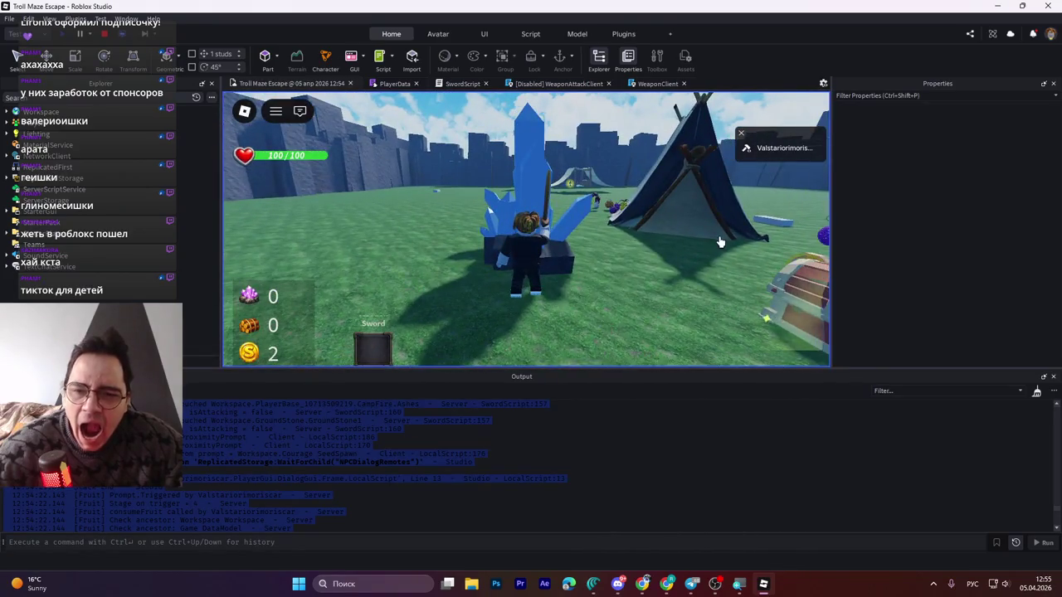
{"action": "key", "text": "d"}
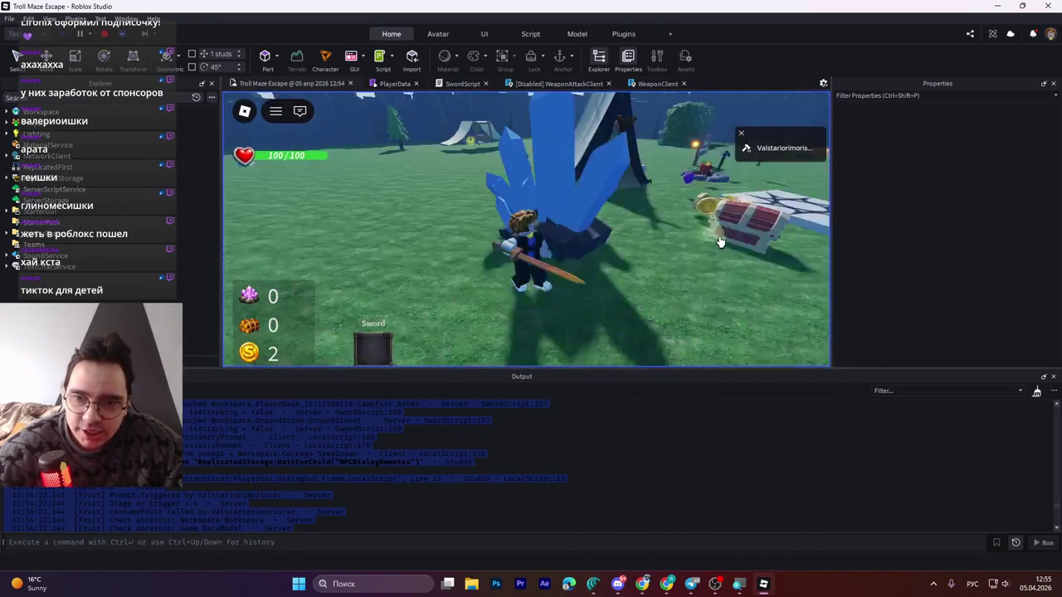
{"action": "key", "text": "a"}
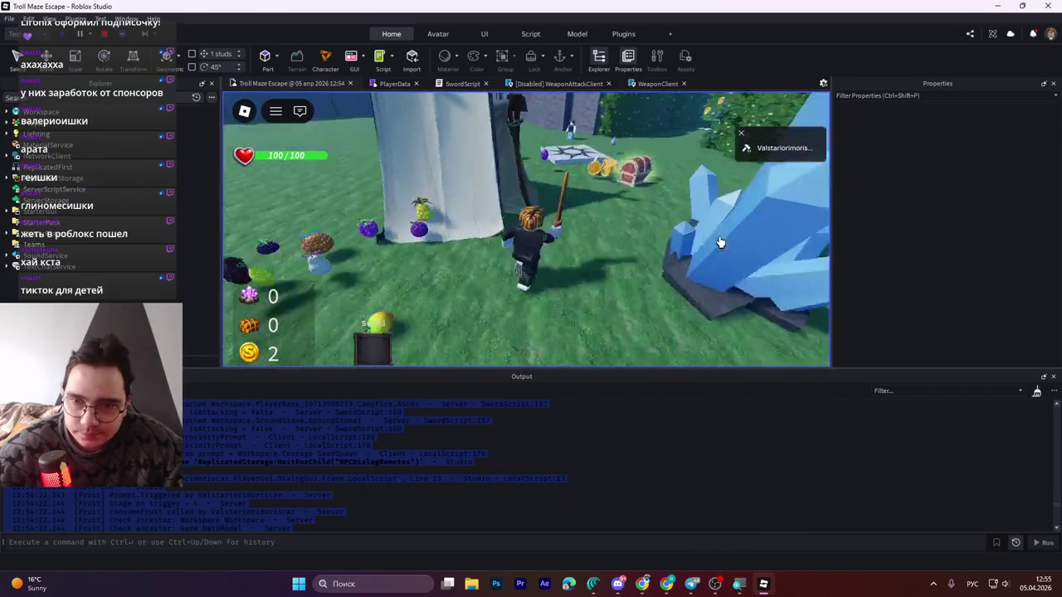
{"action": "key", "text": "w"}
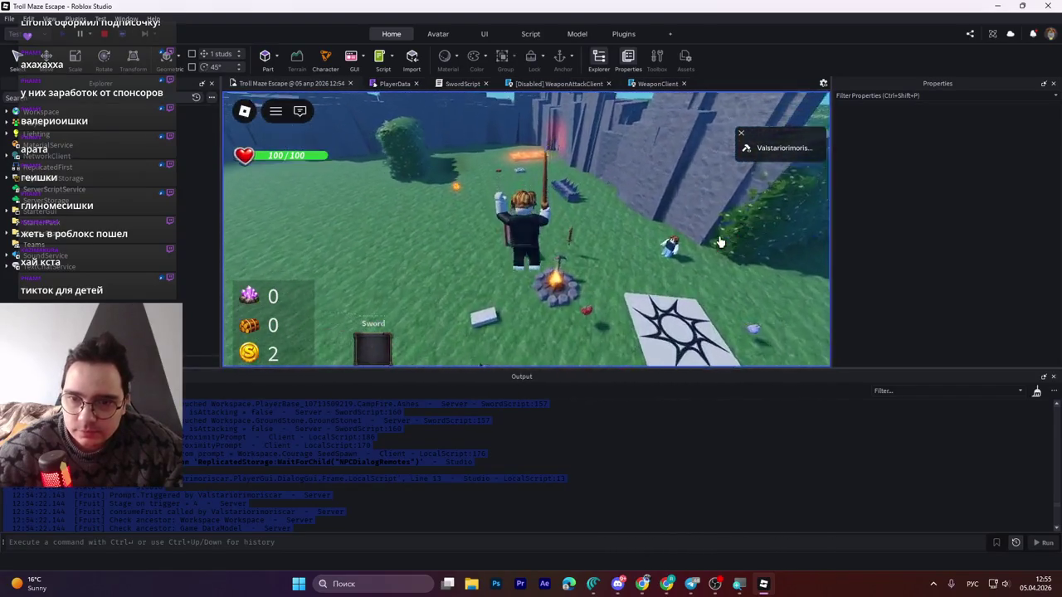
{"action": "key", "text": "w"}
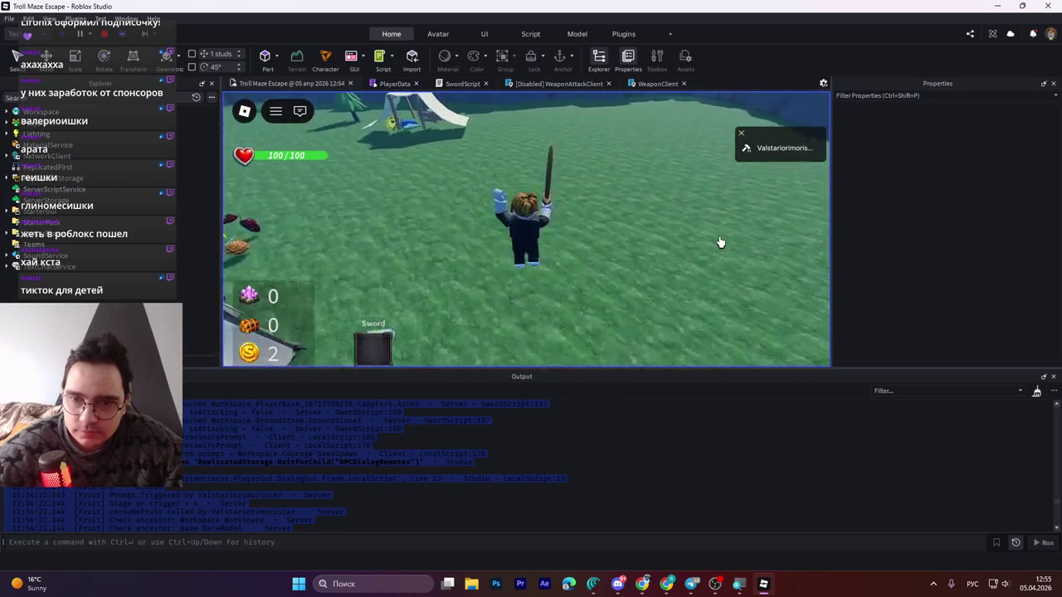
{"action": "key", "text": "w"}
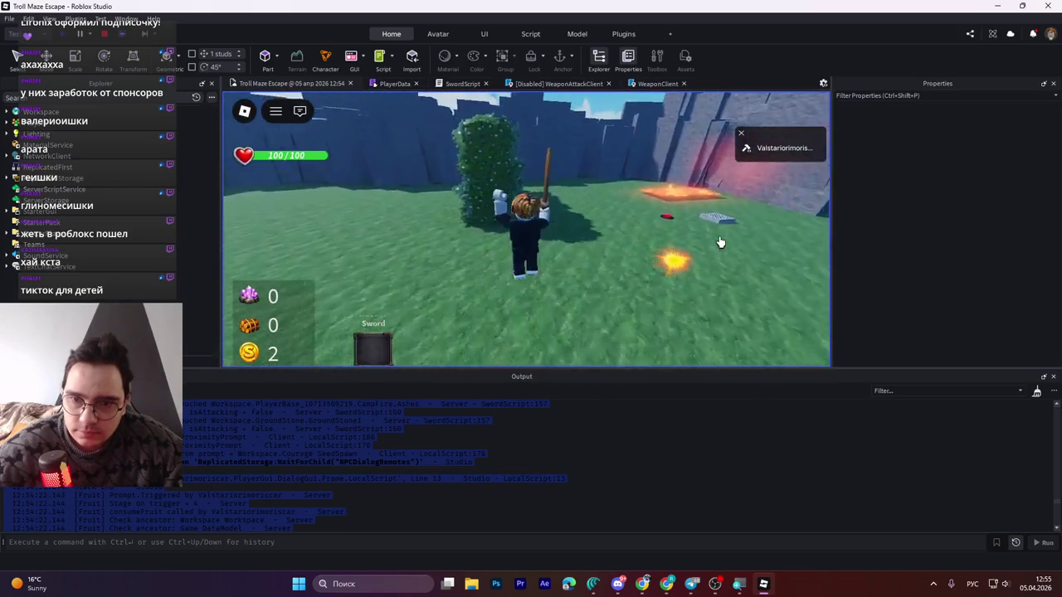
{"action": "key", "text": "w"}
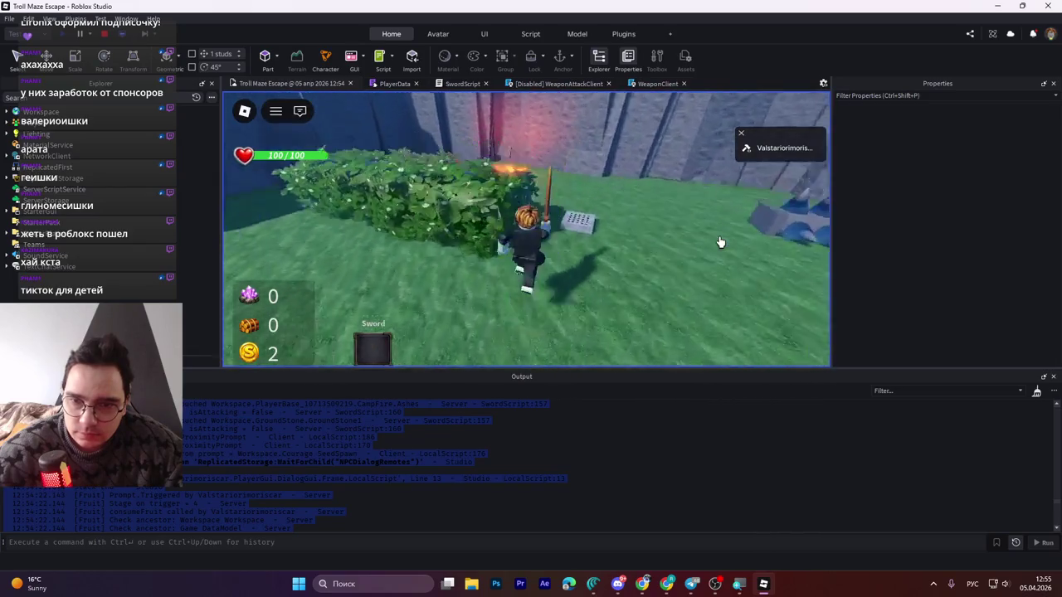
{"action": "key", "text": "w"}
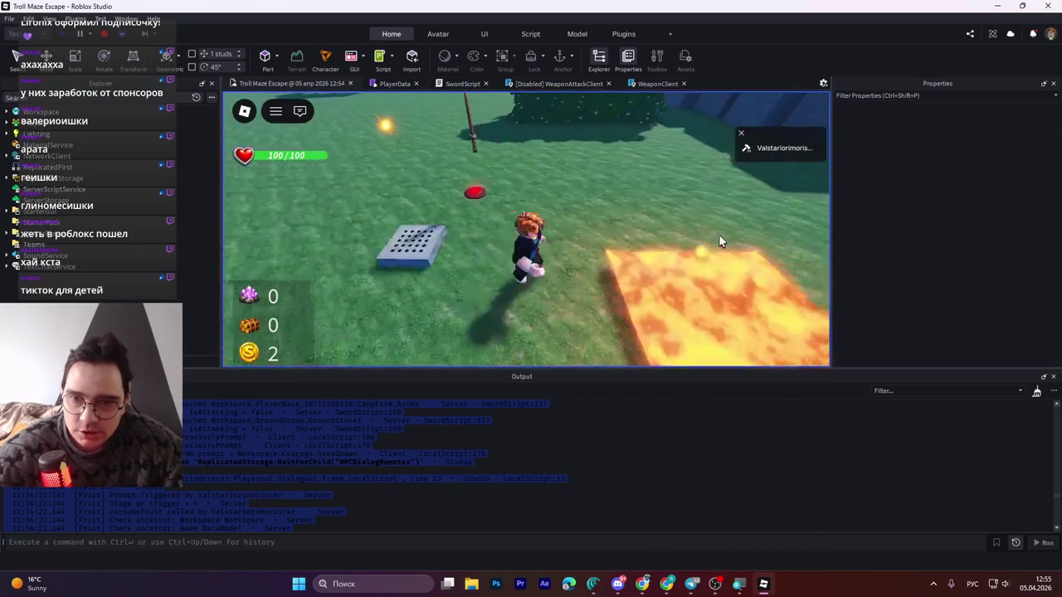
{"action": "key", "text": "w"}
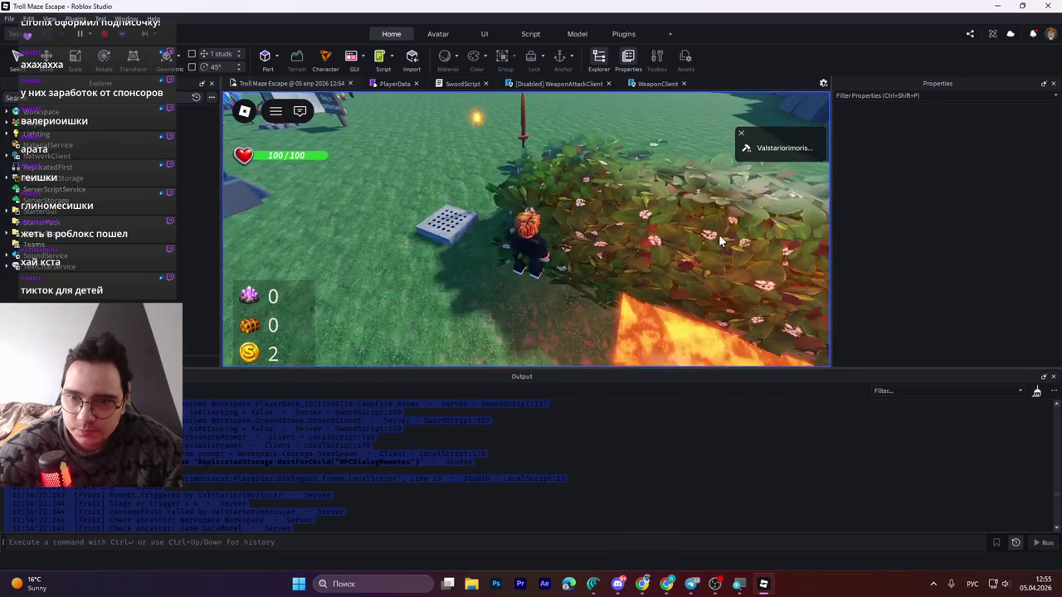
{"action": "key", "text": "w"}
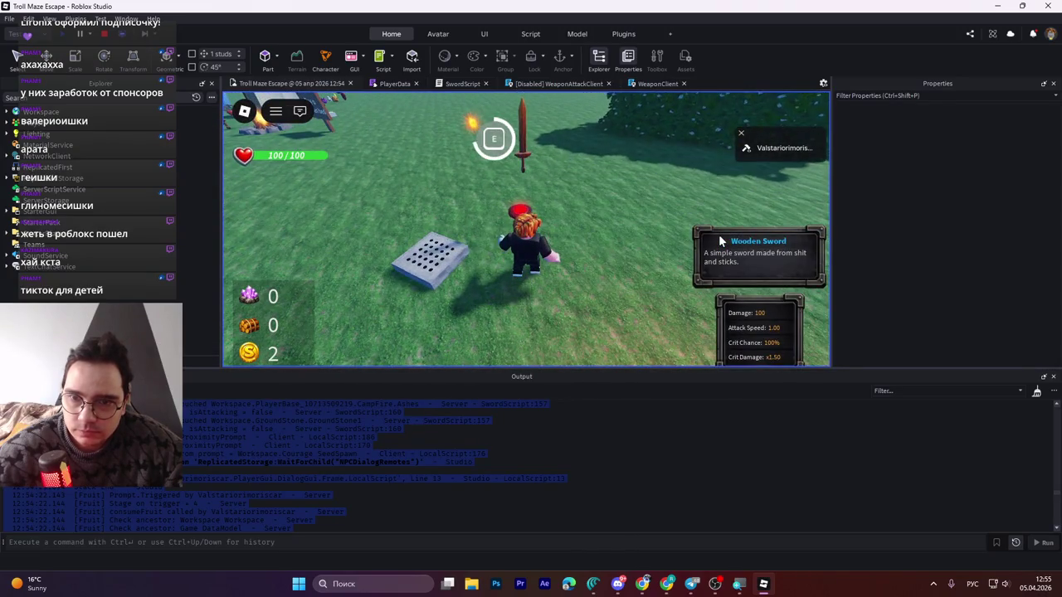
{"action": "key", "text": "e"}
{"action": "key", "text": "w"}
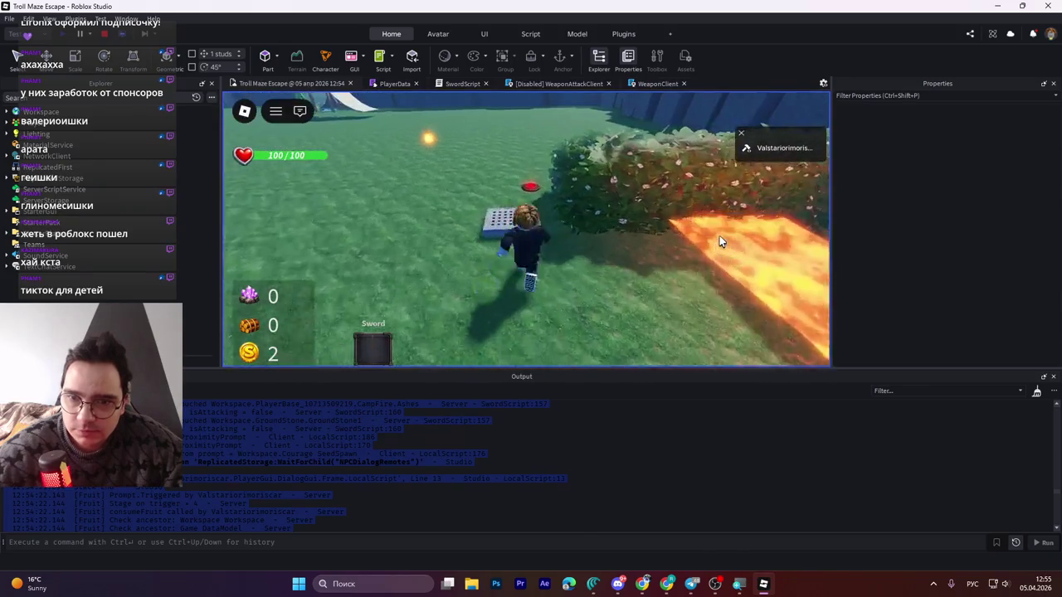
- After respawning, walk back to pick up the sword again, run toward the wall, then stop the playtest
{"action": "key", "text": "w"}
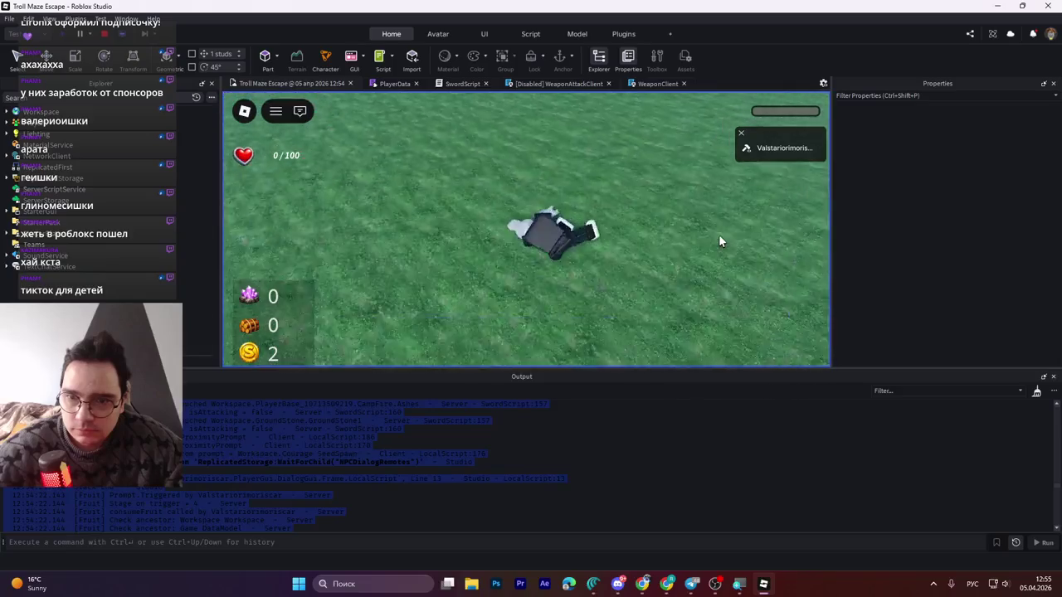
{"action": "key", "text": "Left"}
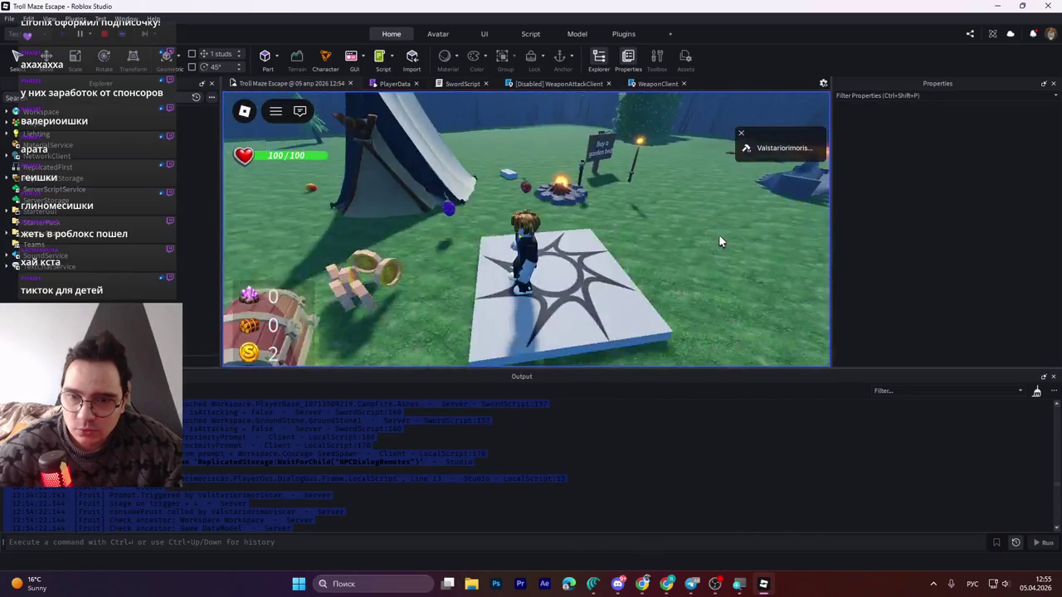
{"action": "scroll", "coordinate": [606, 228], "scroll_direction": "up", "scroll_amount": 2}
{"action": "key", "text": "w"}
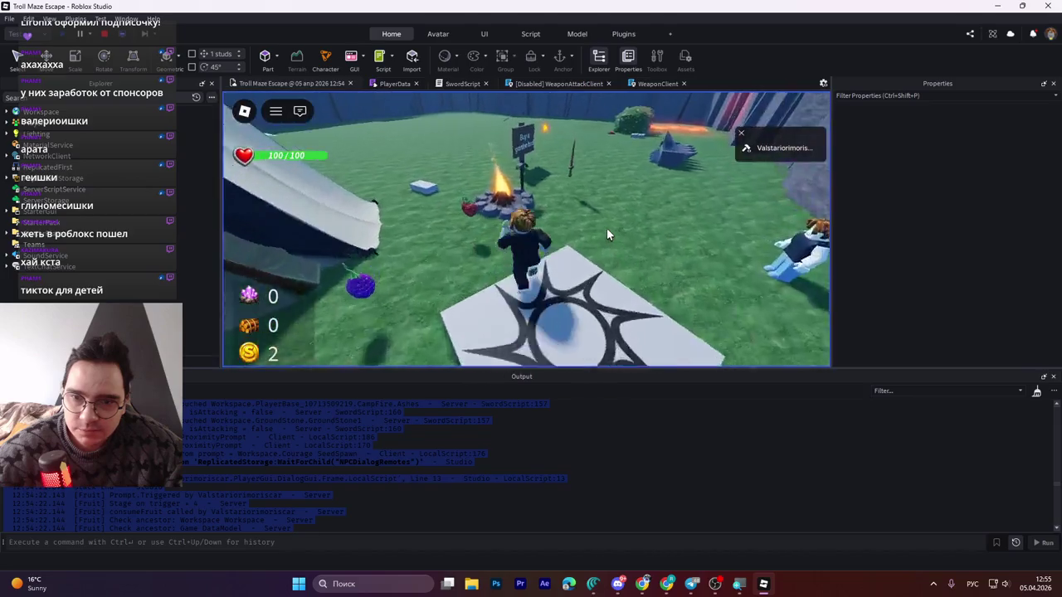
{"action": "key", "text": "e"}
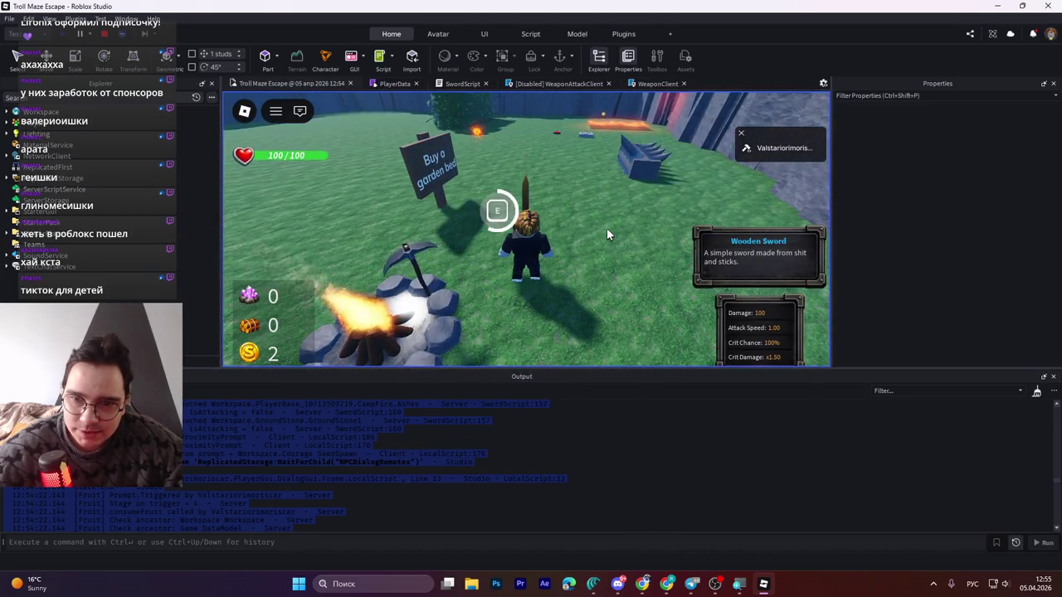
{"action": "key", "text": "w"}
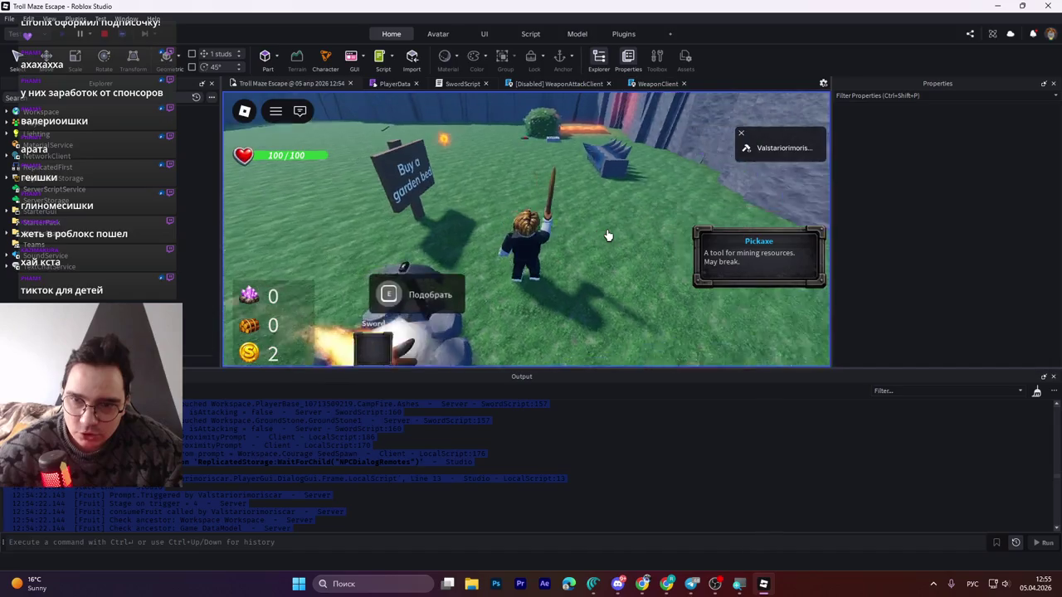
{"action": "key", "text": "w"}
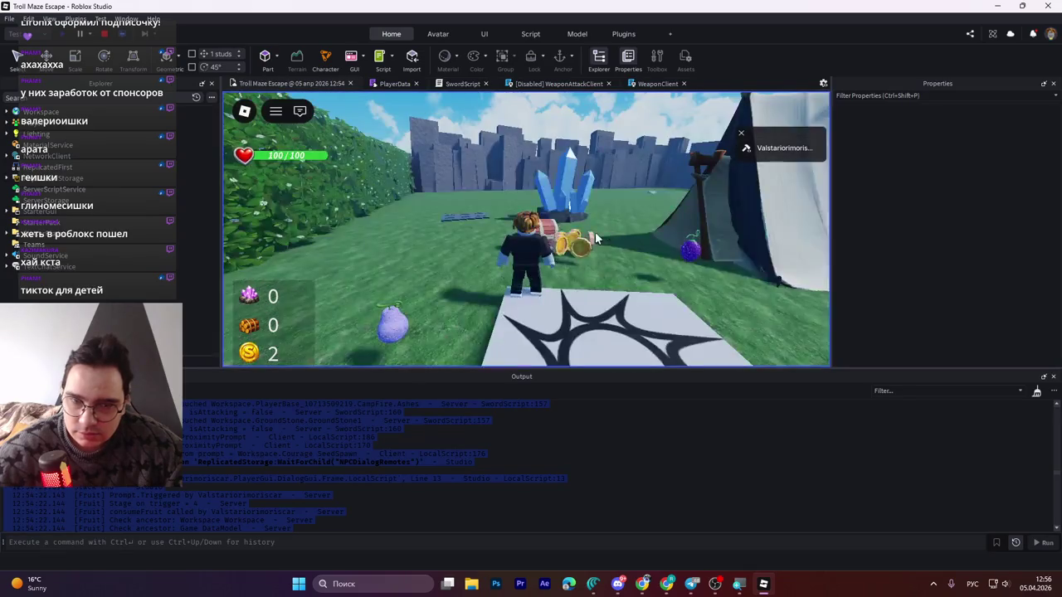
{"action": "key", "text": "shift+F5"}
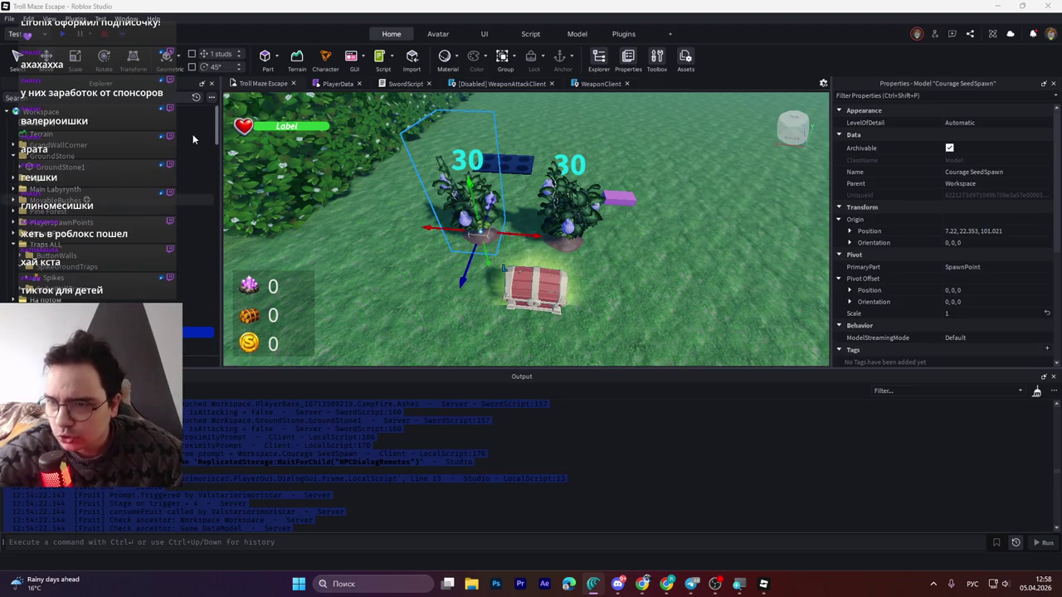
- Expand the Remotes folder and select the SwordAttack remote event
{"action": "left_click_drag", "start_coordinate": [219, 133], "coordinate": [221, 214]}
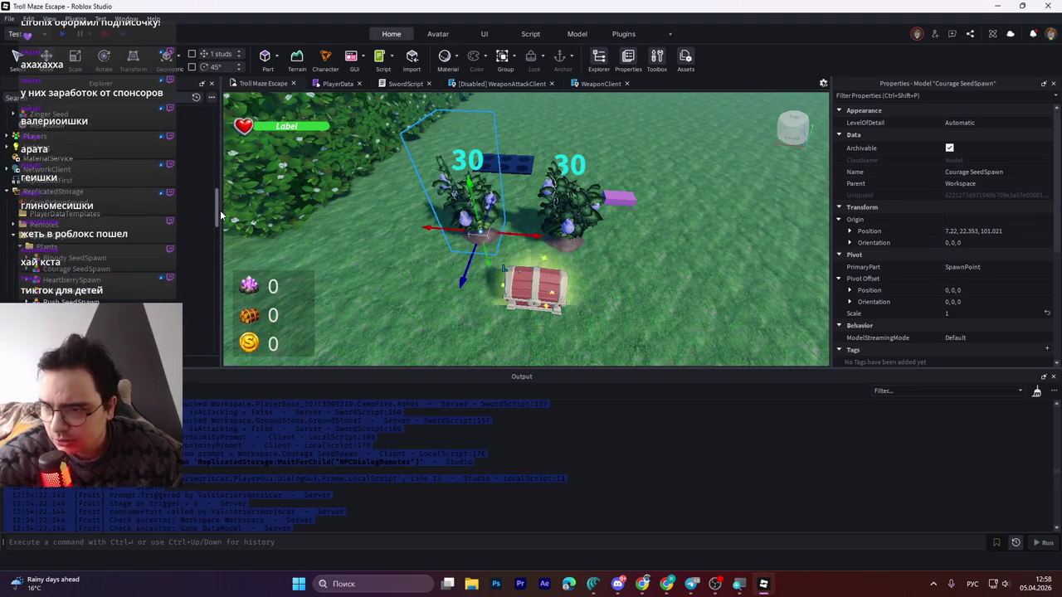
{"action": "mouse_move", "coordinate": [221, 214]}
{"action": "left_mouse_down"}
{"action": "mouse_move", "coordinate": [211, 284]}
{"action": "mouse_move", "coordinate": [216, 128]}
{"action": "mouse_move", "coordinate": [212, 243]}
{"action": "mouse_move", "coordinate": [215, 226]}
{"action": "left_mouse_up"}
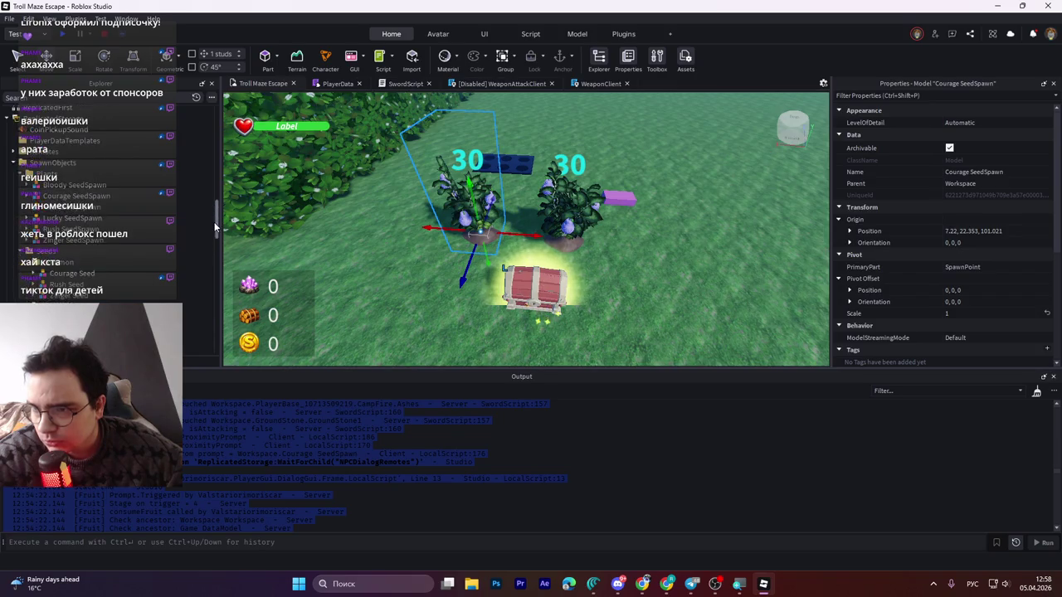
{"action": "left_click", "coordinate": [14, 152]}
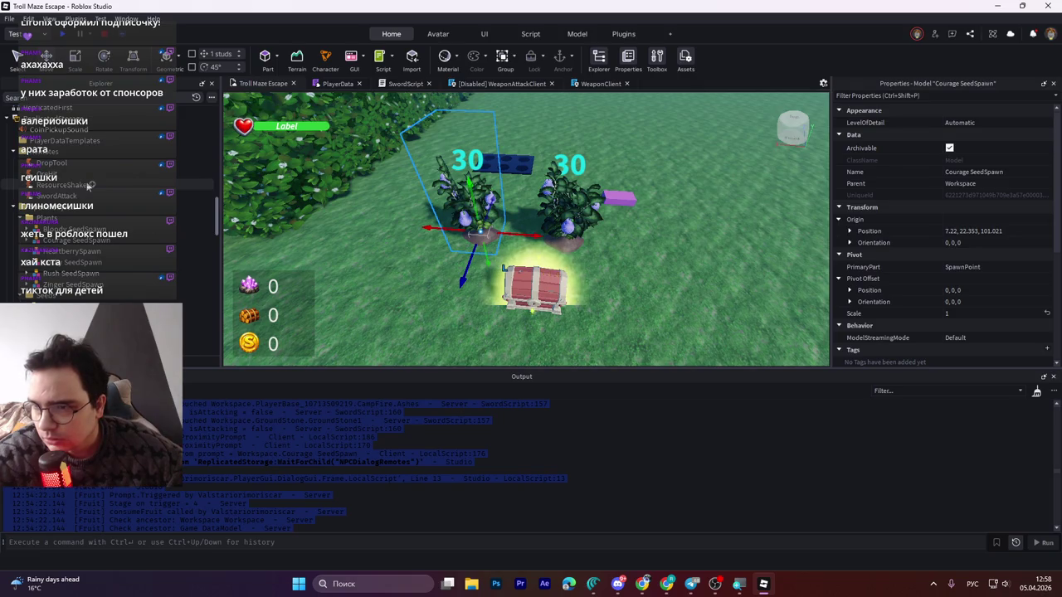
{"action": "left_click", "coordinate": [83, 195]}
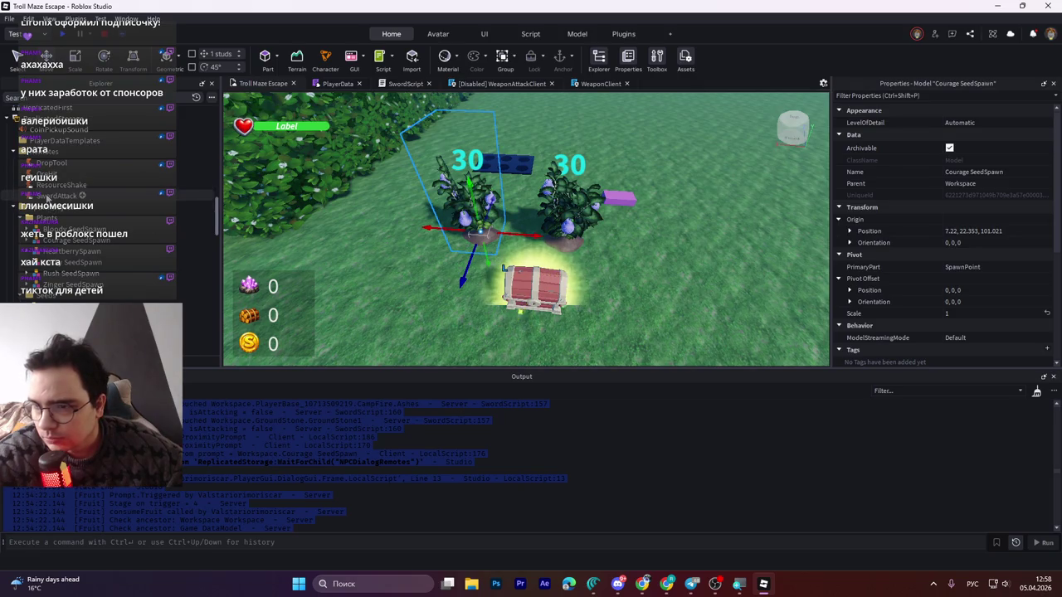
{"action": "left_click", "coordinate": [48, 195]}
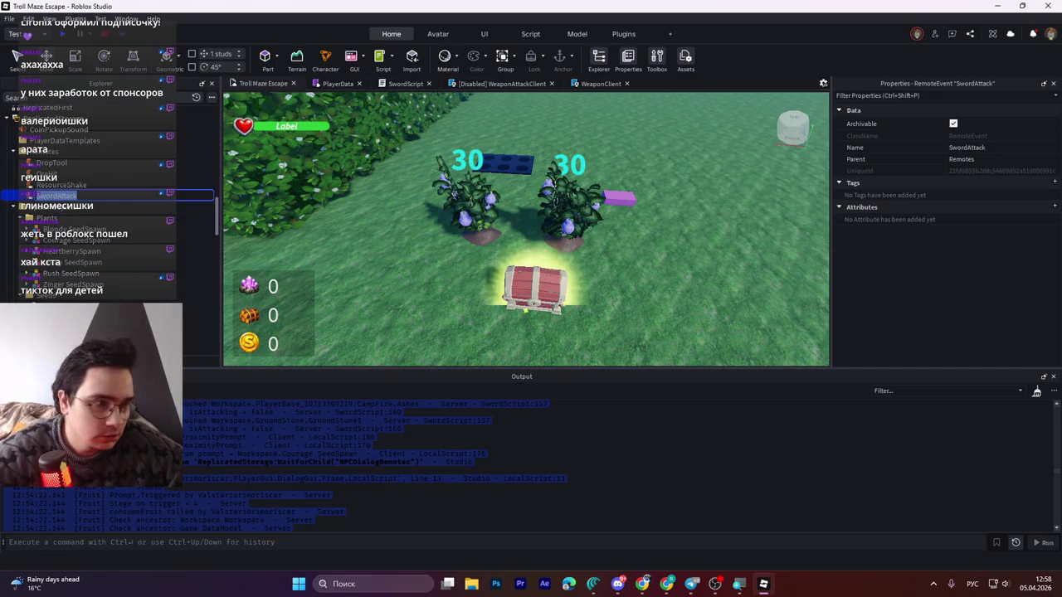
{"action": "key", "text": "alt+Tab"}
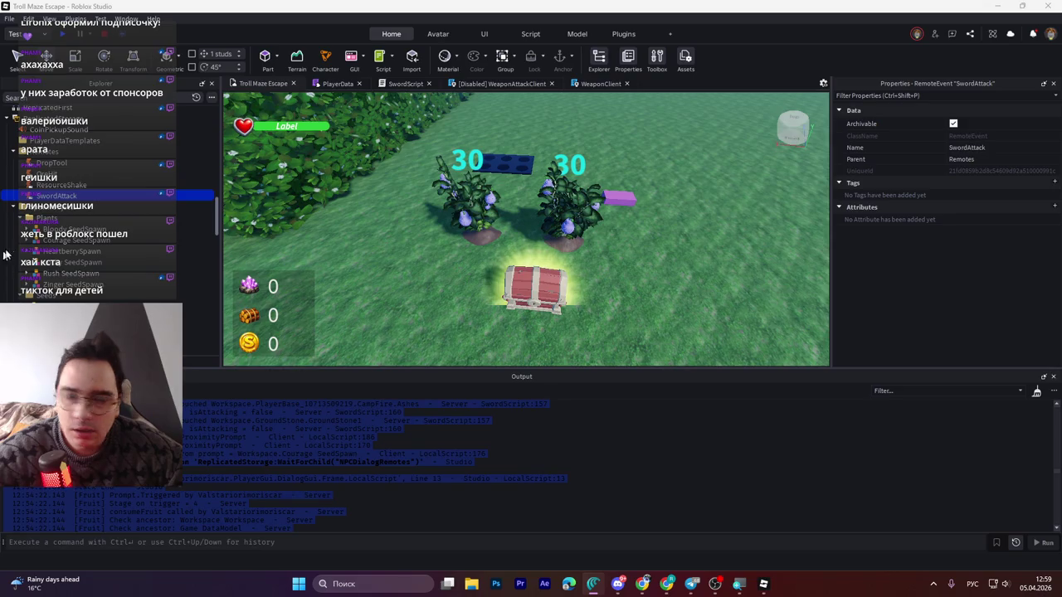
- Reselect SwordAttack and start renaming it with F2
{"action": "left_click", "coordinate": [179, 229]}
{"action": "left_click", "coordinate": [53, 195]}
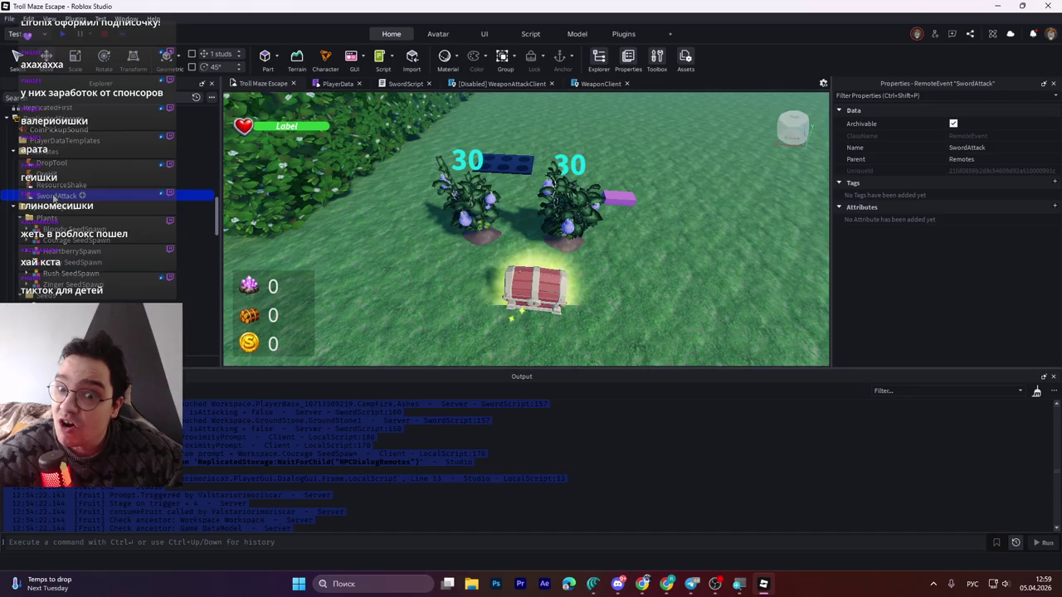
{"action": "key", "text": "alt+Tab"}
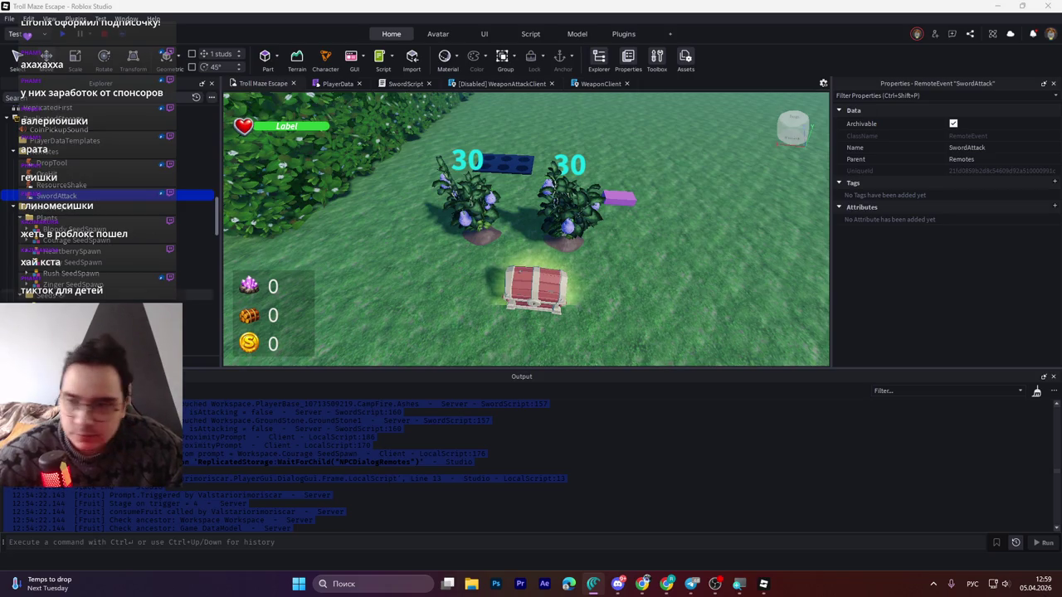
{"action": "key", "text": "F2"}
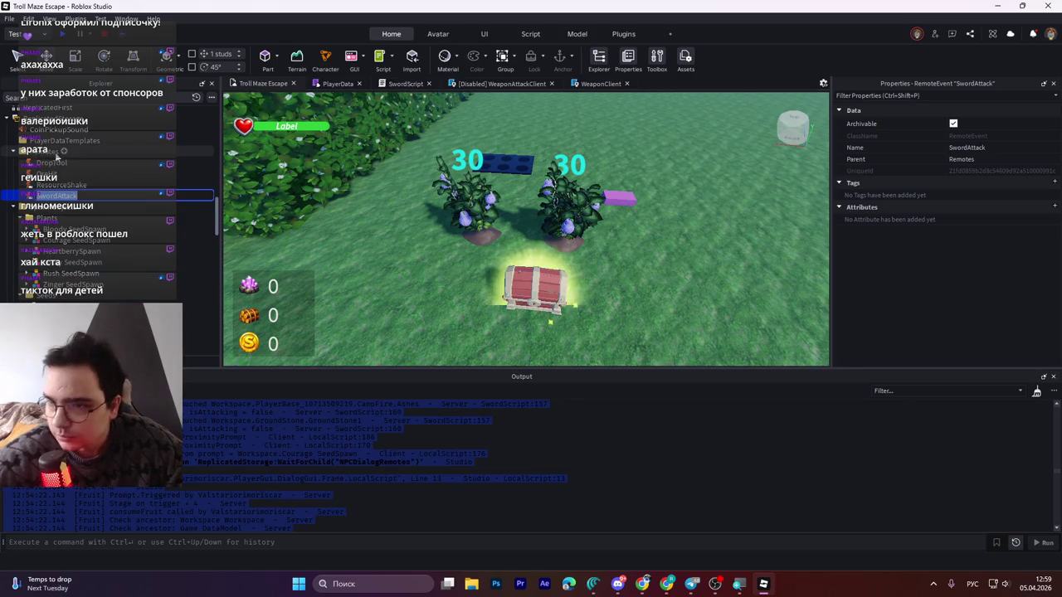
- Paste GetAttackCooldown as the new remote's name, then bring up the SwordScript code
{"action": "left_click", "coordinate": [63, 153]}
{"action": "key", "text": "ctrl+z"}
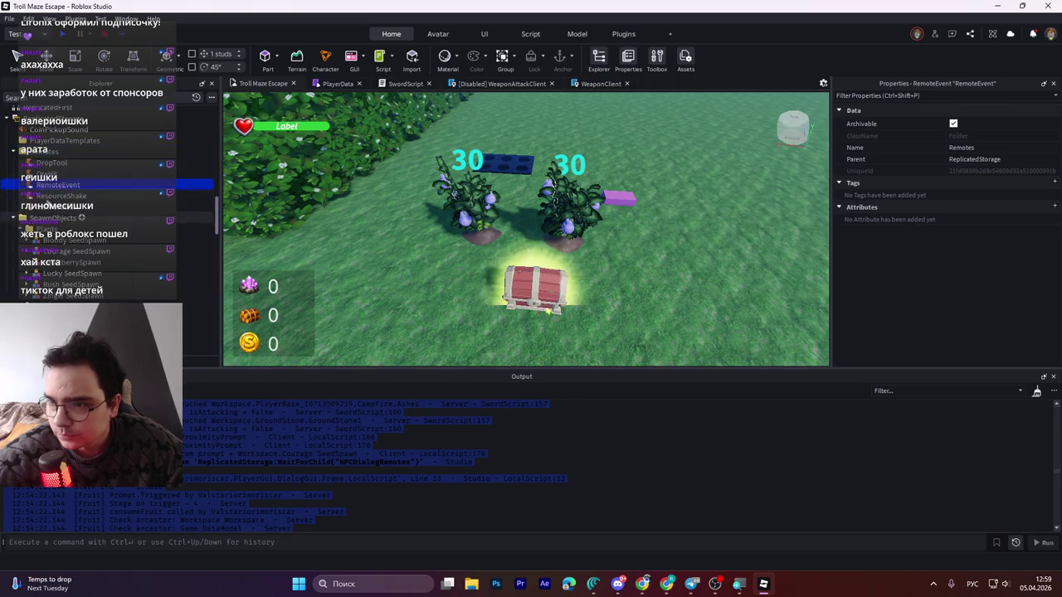
{"action": "key", "text": "F2"}
{"action": "type", "text": "GetAttackCooldown"}
{"action": "key", "text": "Return"}
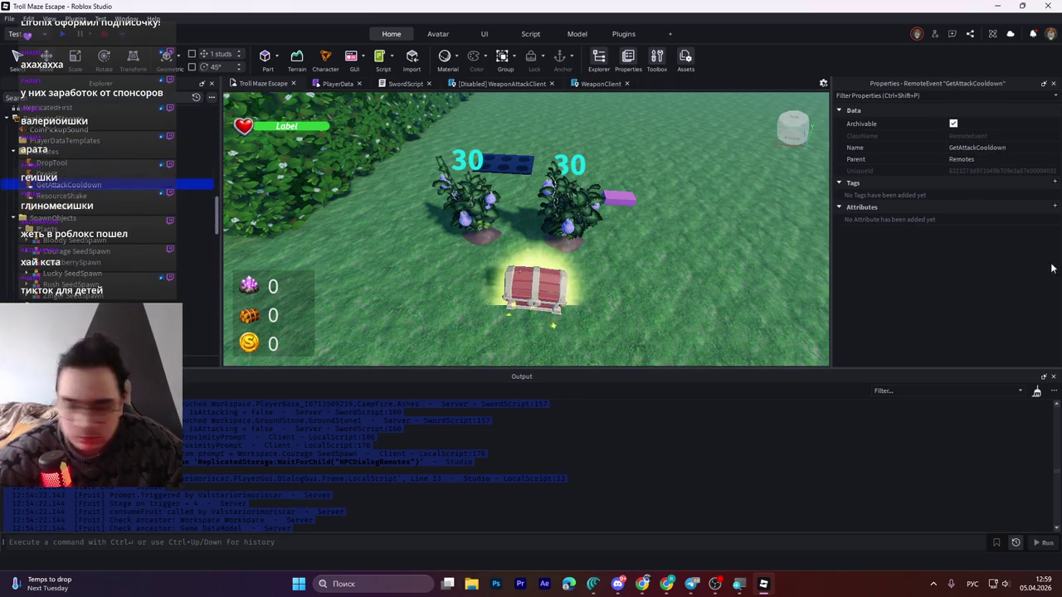
{"action": "key", "text": "alt+Tab"}
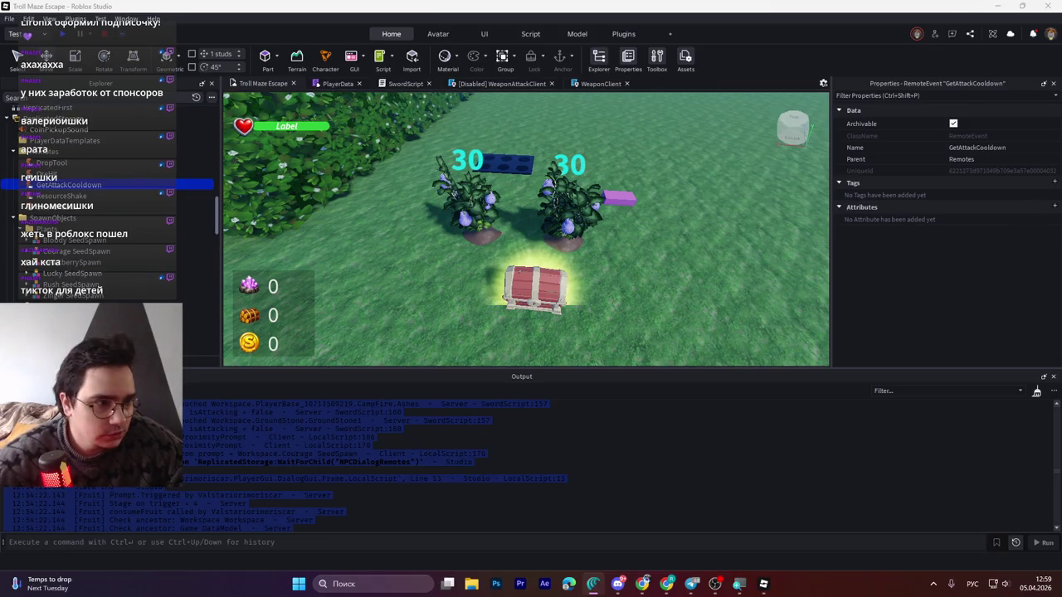
{"action": "left_click", "coordinate": [402, 85]}
{"action": "scroll", "coordinate": [580, 224], "scroll_direction": "up", "scroll_amount": 15}
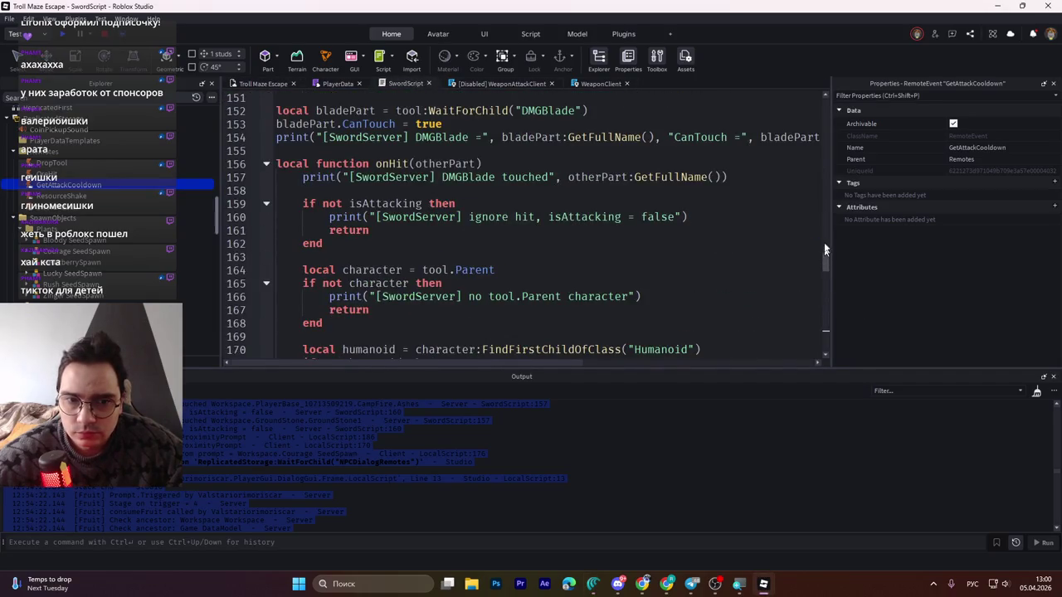
- Paste the header declaring getAttackCooldownFunc from remotes' GetAttackCooldown at the top of SwordScript and save
{"action": "left_click_drag", "start_coordinate": [825, 255], "coordinate": [826, 96]}
{"action": "left_click", "coordinate": [344, 98]}
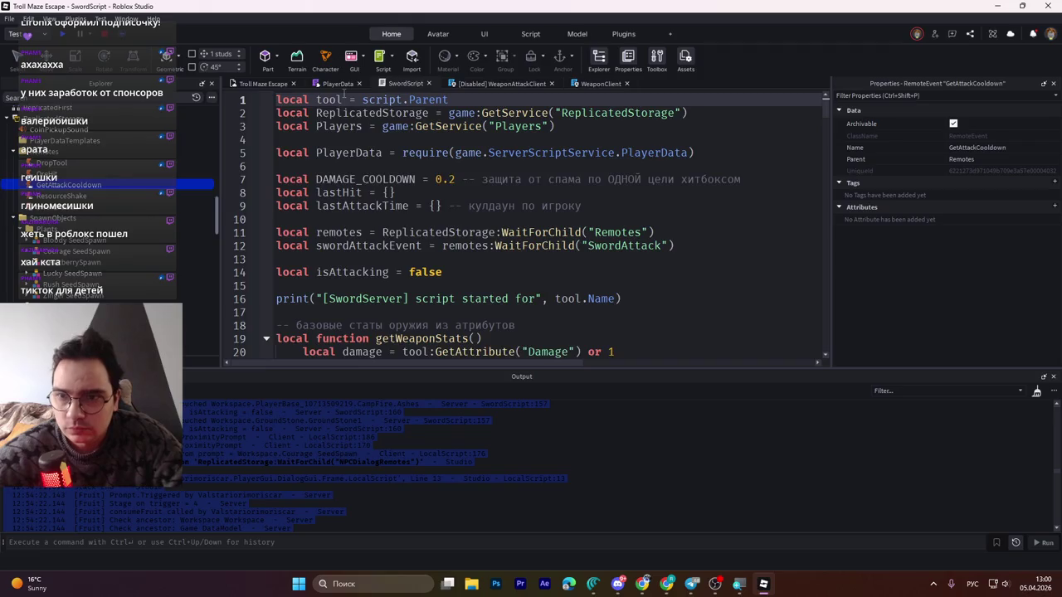
{"action": "key", "text": "ctrl+v"}
{"action": "left_click", "coordinate": [513, 271]}
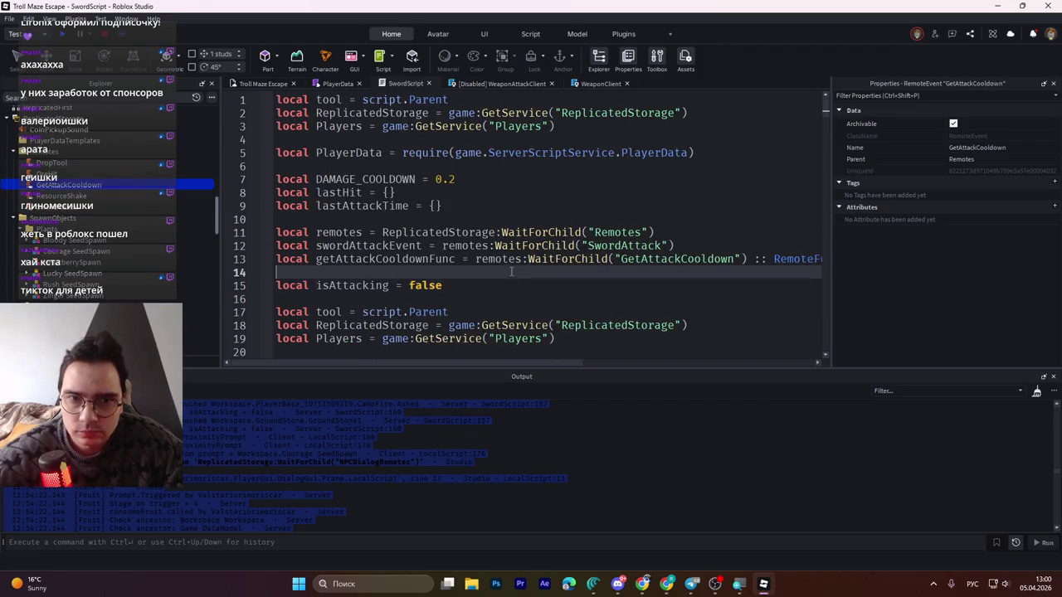
{"action": "key", "text": "ctrl+s"}
- Select the SwordAttack remote declaration line below the new header
{"action": "key", "text": "alt+Tab"}
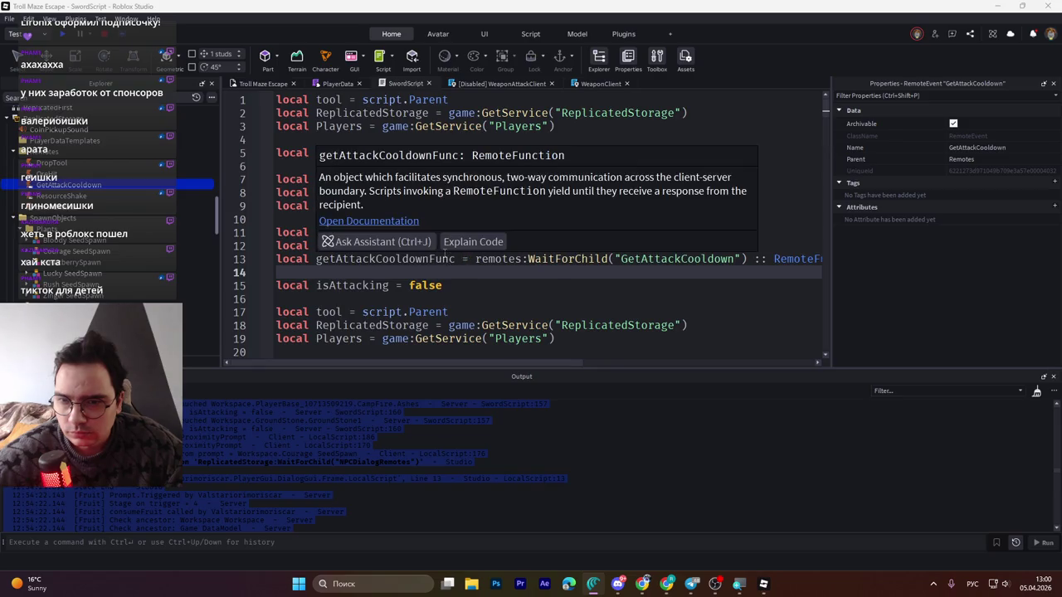
{"action": "left_click", "coordinate": [482, 296]}
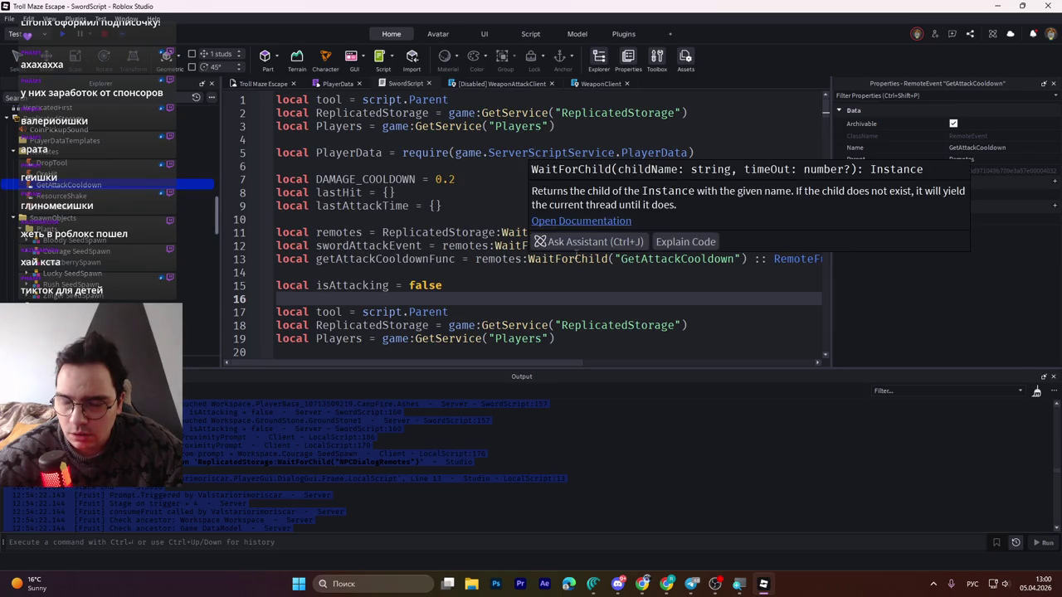
{"action": "key", "text": "alt+Tab"}
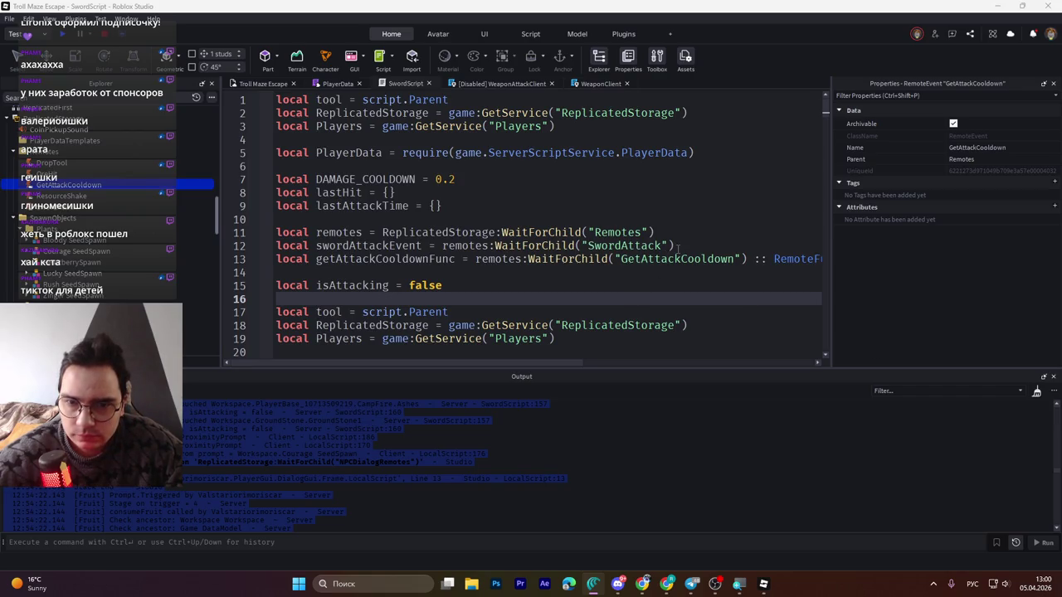
{"action": "left_click_drag", "start_coordinate": [675, 246], "coordinate": [277, 246]}
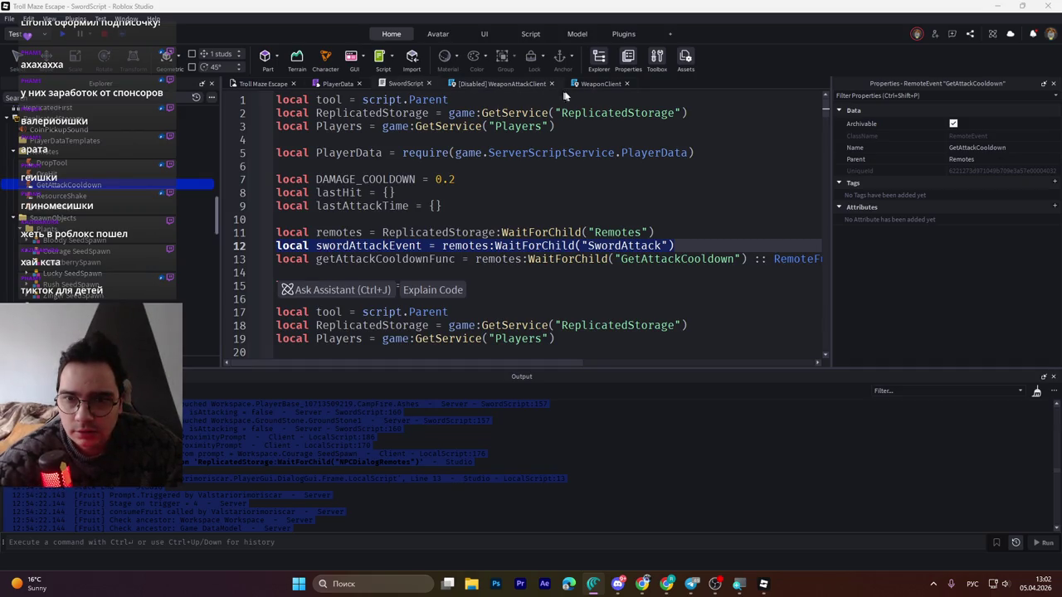
{"action": "left_click", "coordinate": [591, 81]}
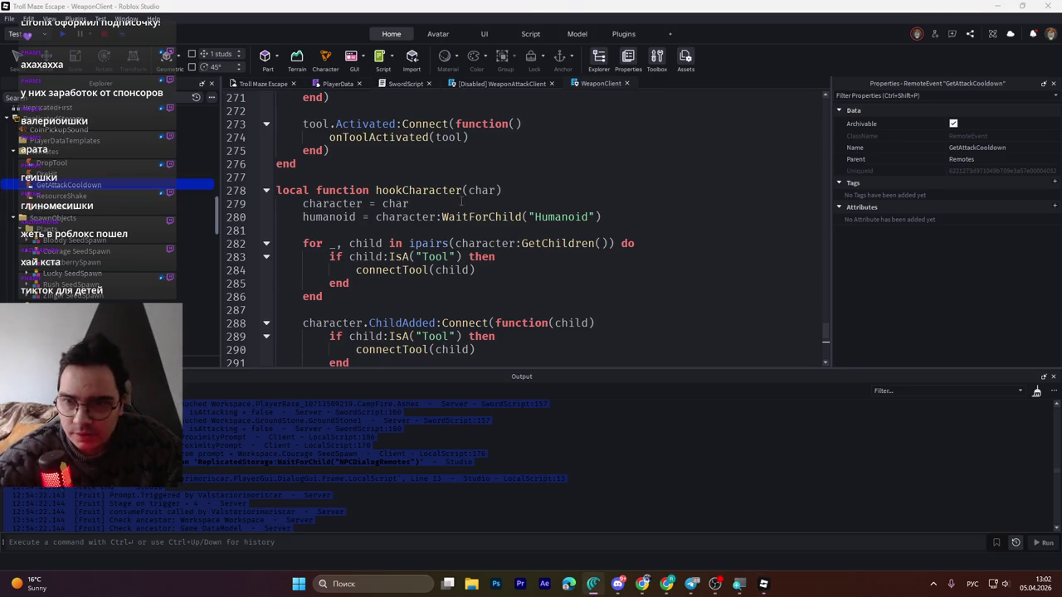
- Search the WeaponClient script for 'remo' to reach the remote declarations
{"action": "left_click", "coordinate": [498, 269]}
{"action": "scroll", "coordinate": [497, 269], "scroll_direction": "up", "scroll_amount": 10}
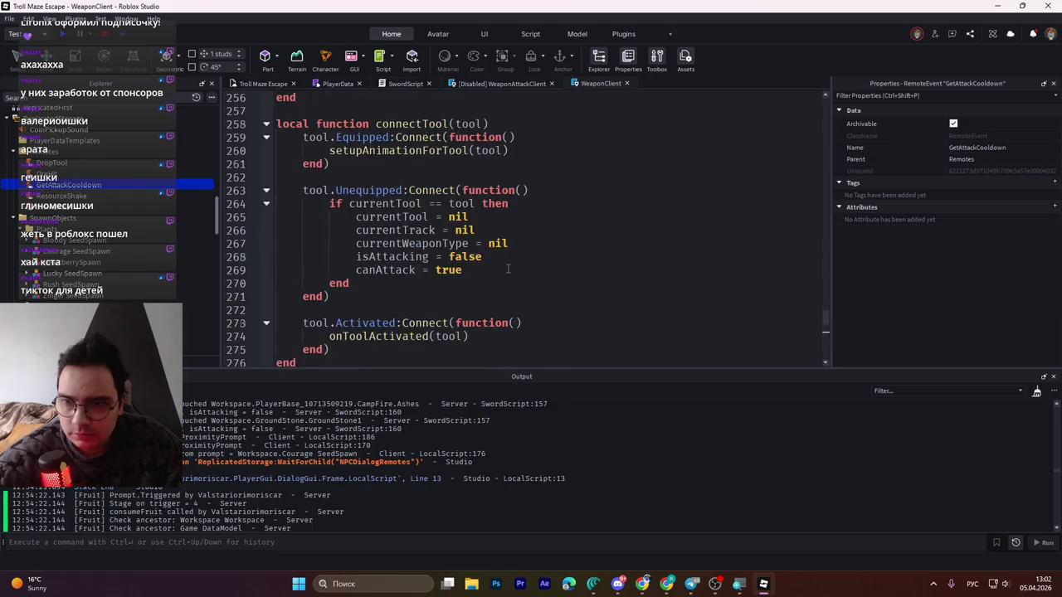
{"action": "left_click", "coordinate": [566, 207]}
{"action": "key", "text": "ctrl+f"}
{"action": "scroll", "coordinate": [566, 209], "scroll_direction": "up", "scroll_amount": 10}
{"action": "left_click", "coordinate": [567, 209]}
{"action": "key", "text": "ctrl+f"}
{"action": "type", "text": "куыщ"}
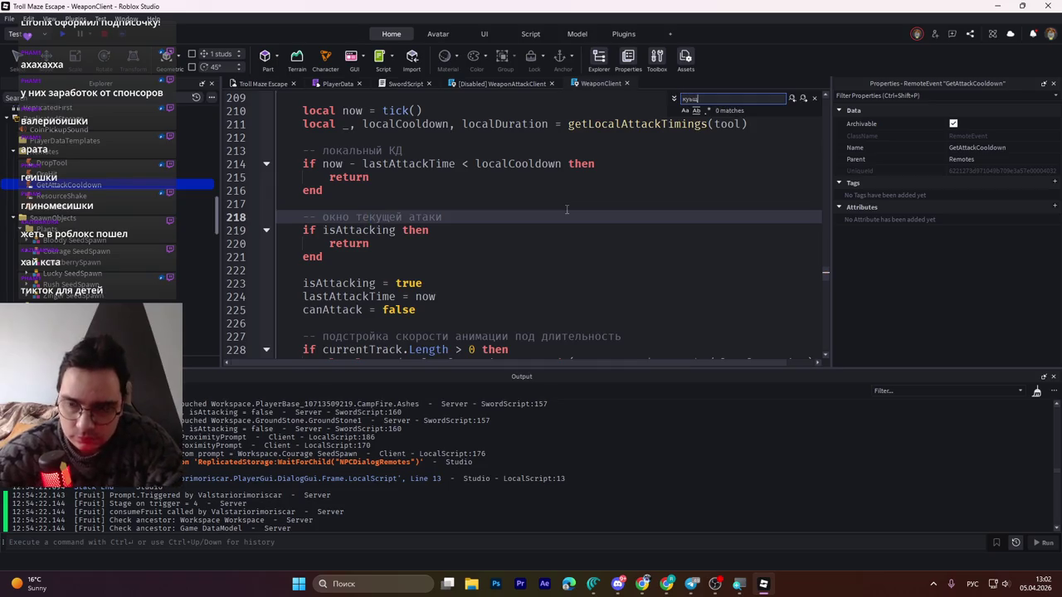
{"action": "type", "text": "ду"}
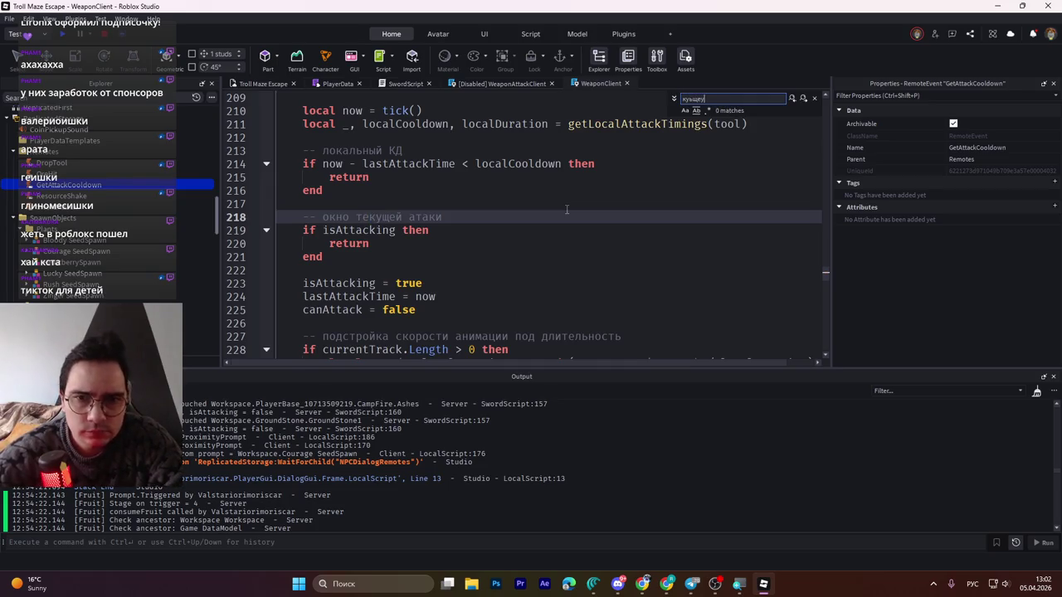
{"action": "key", "text": "alt+shift"}
{"action": "key", "text": "ctrl+a"}
{"action": "type", "text": "remo"}
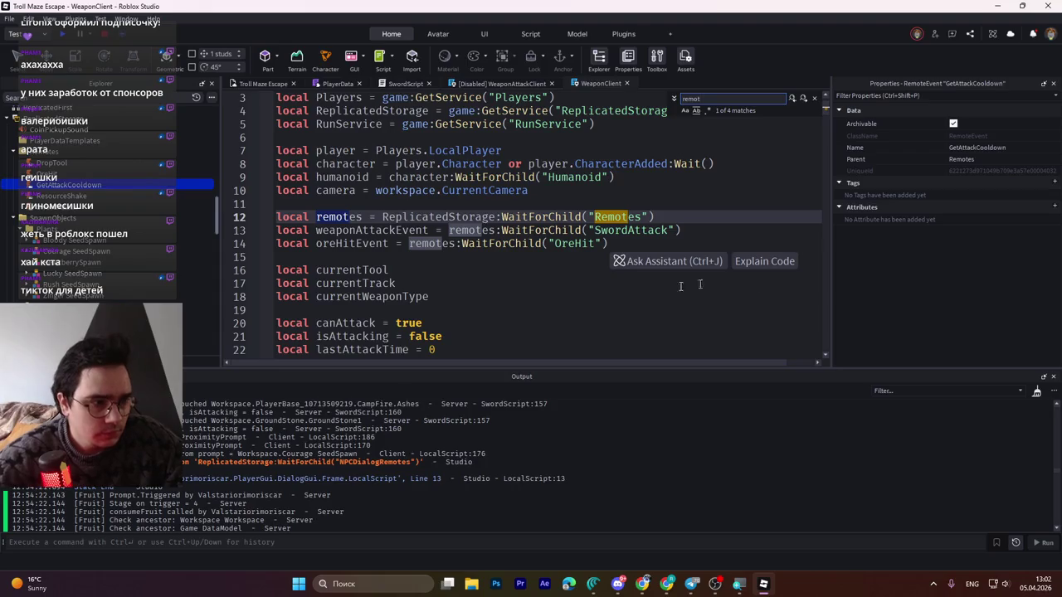
{"action": "left_click", "coordinate": [384, 217]}
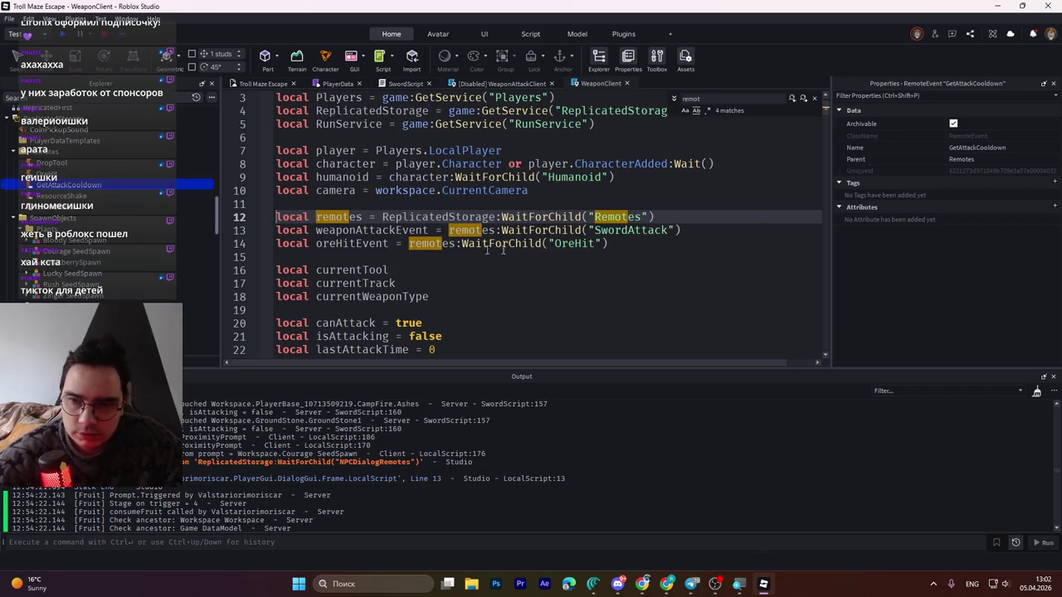
- Add the GetAttackCooldown remote declaration on a new line after the OreHit remote
{"action": "left_click", "coordinate": [654, 243]}
{"action": "key", "text": "Return"}
{"action": "key", "text": "Tab"}
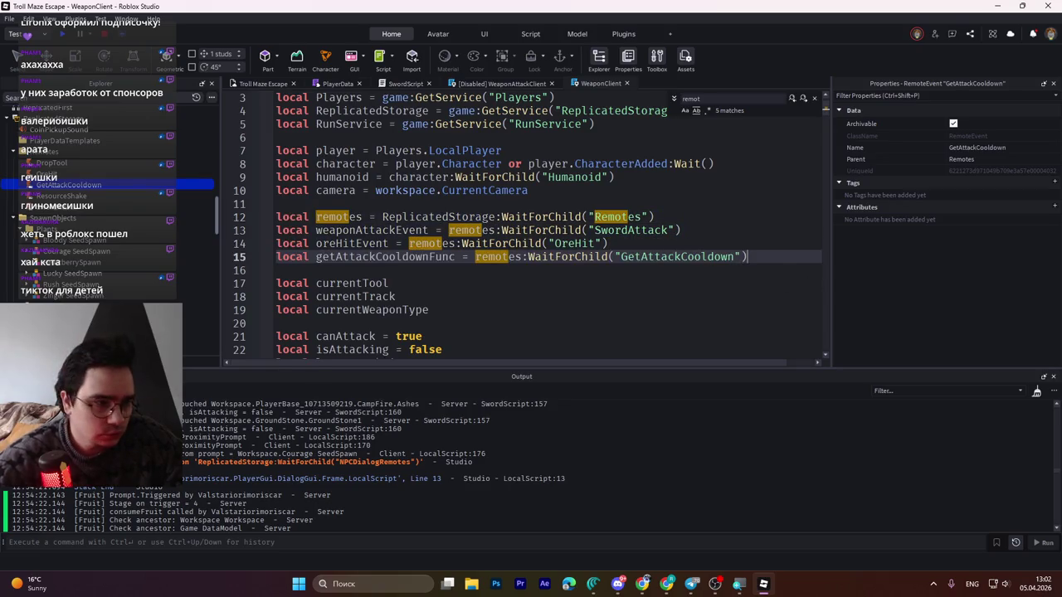
{"action": "key", "text": "Escape"}
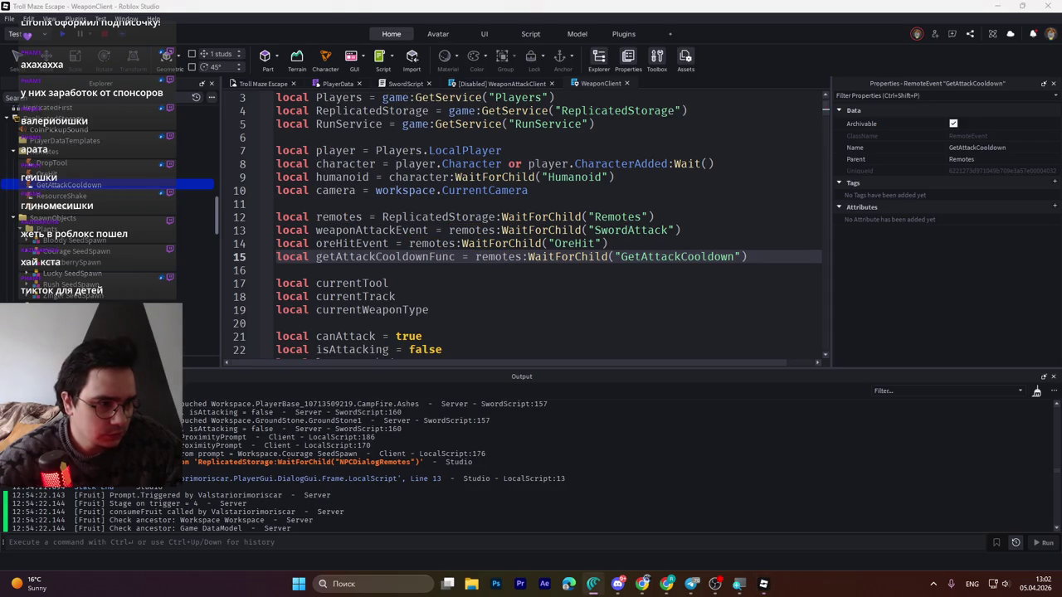
- Replace the getLocalAttackTimings function with the version that queries the server timings
{"action": "left_click", "coordinate": [573, 291]}
{"action": "key", "text": "ctrl+f"}
{"action": "type", "text": "getLocalAttackTimings"}
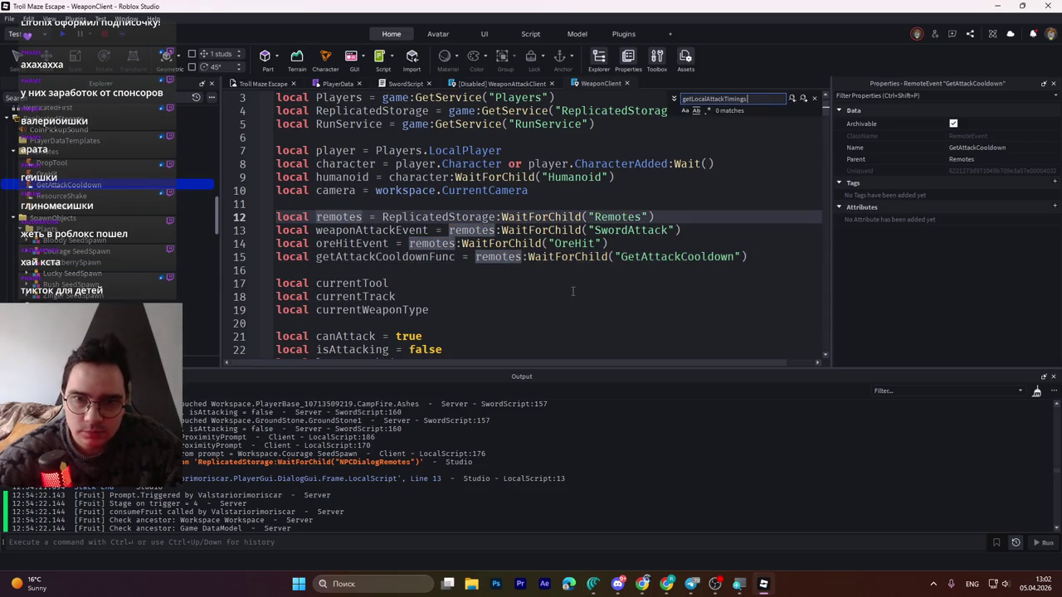
{"action": "key", "text": "Return"}
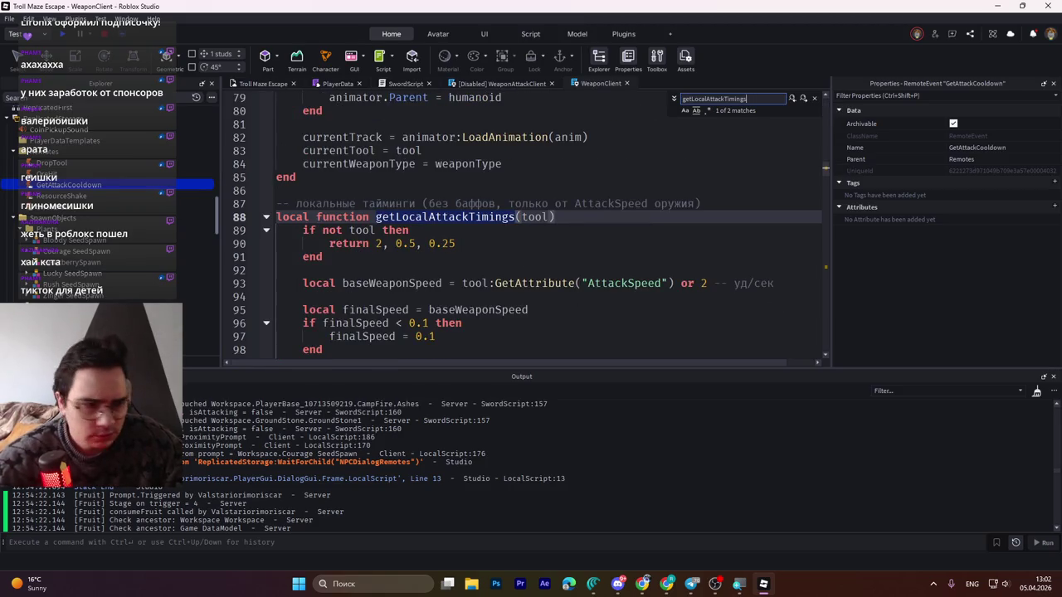
{"action": "key", "text": "alt+Tab"}
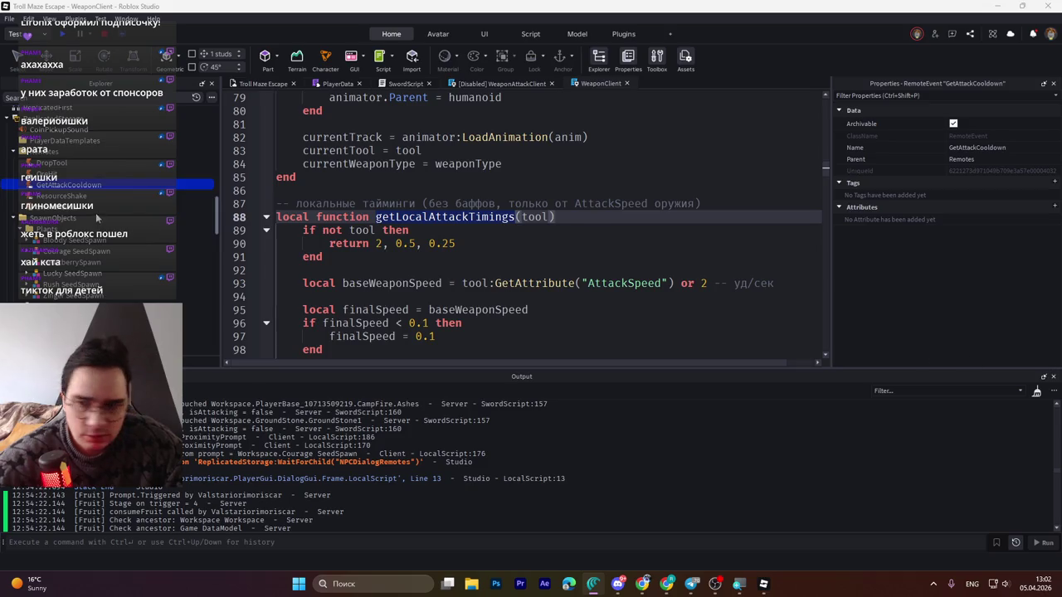
{"action": "left_click", "coordinate": [280, 216]}
{"action": "scroll", "coordinate": [429, 250], "scroll_direction": "down", "scroll_amount": 3}
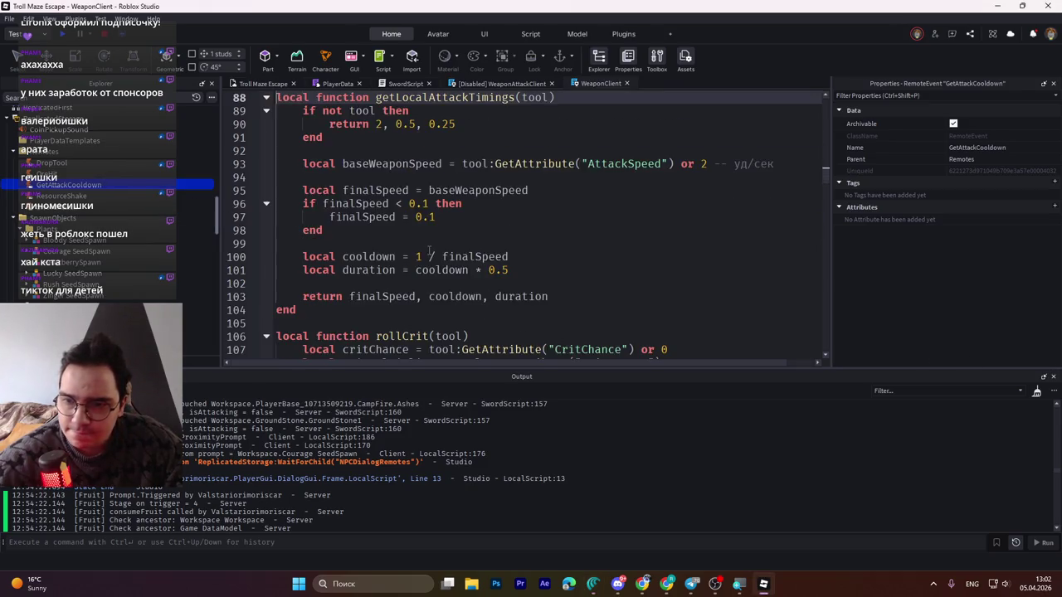
{"action": "left_click", "coordinate": [301, 311], "text": "shift"}
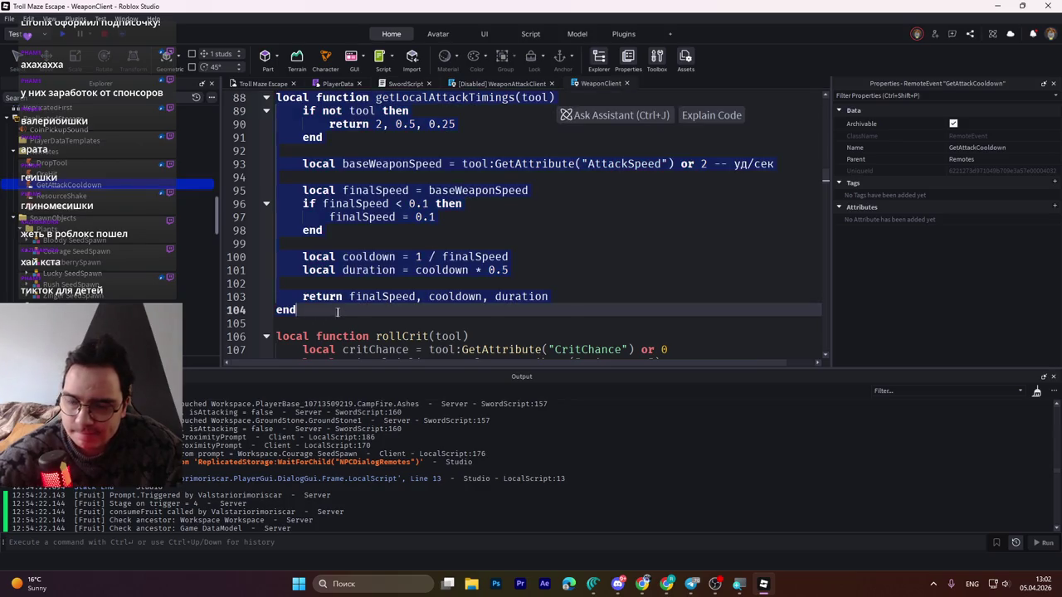
{"action": "key", "text": "ctrl+v"}
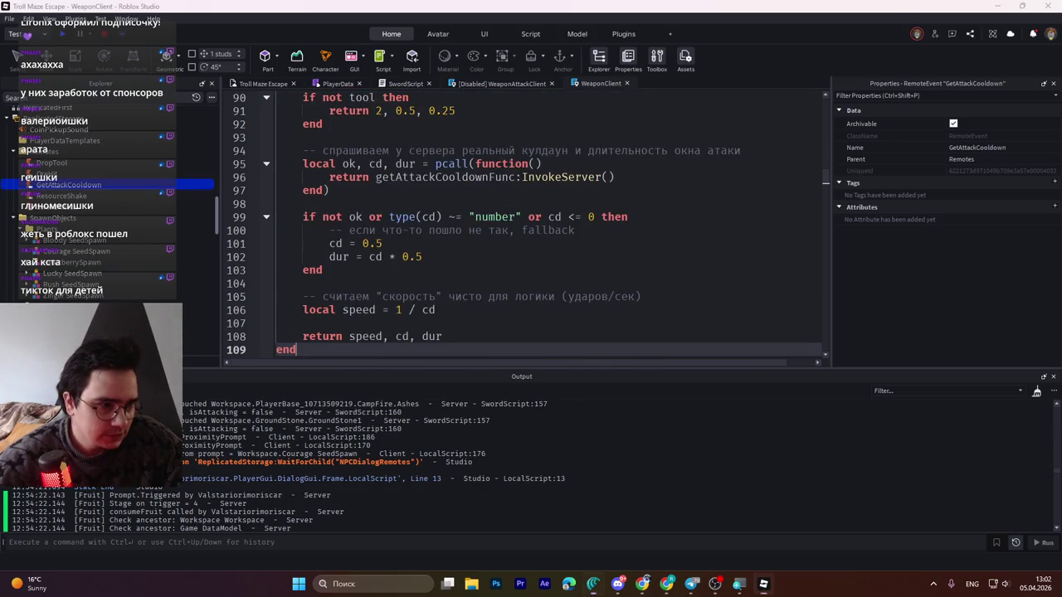
- Jump to the onToolActivated function definition in WeaponClient
{"action": "left_click", "coordinate": [844, 314]}
{"action": "key", "text": "ctrl+f"}
{"action": "type", "text": "onToolActivated"}
{"action": "key", "text": "Return"}
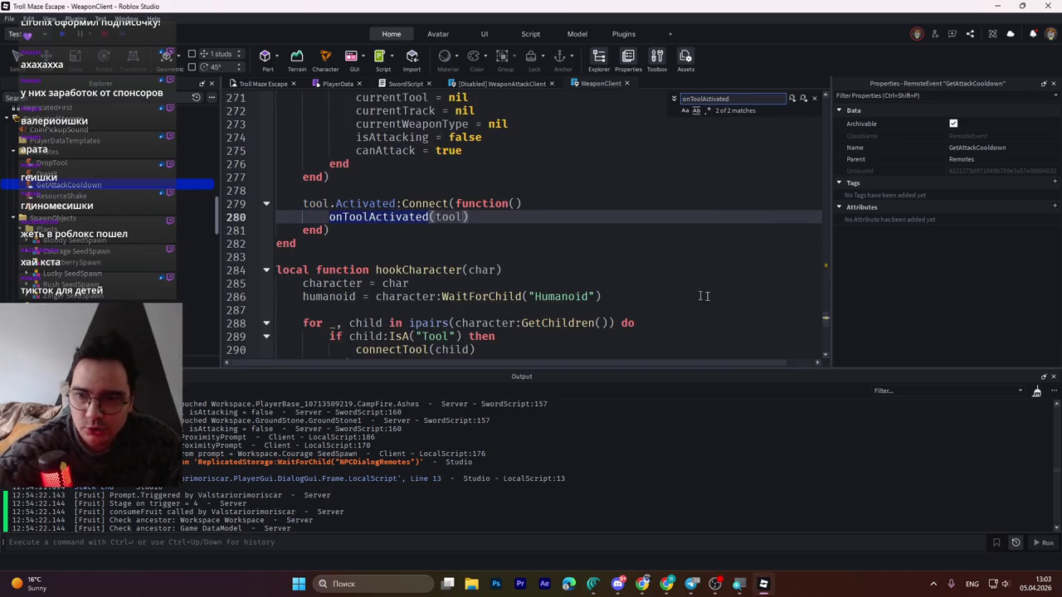
{"action": "left_click", "coordinate": [792, 98]}
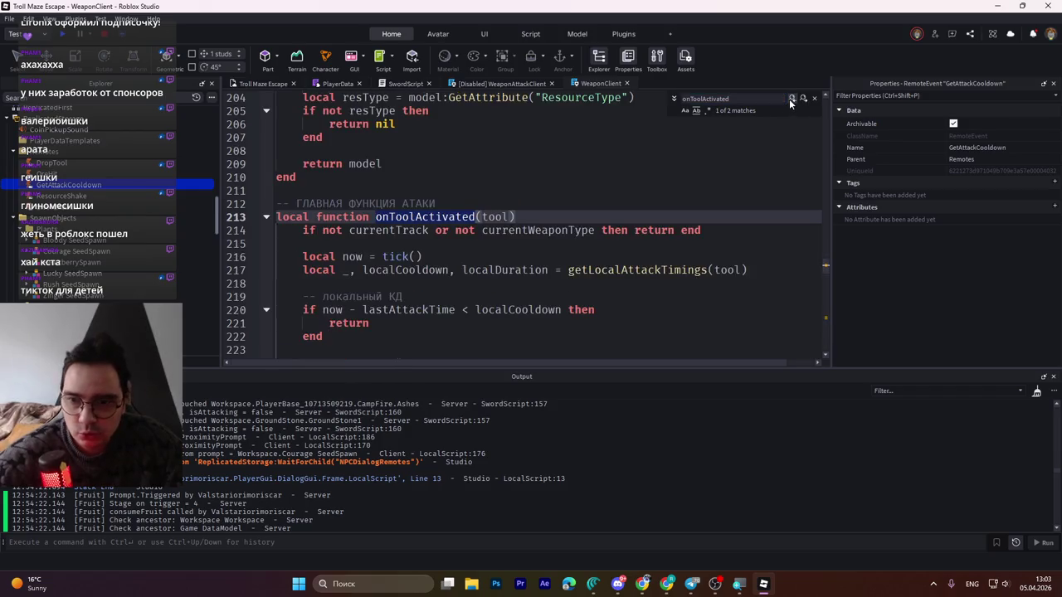
{"action": "key", "text": "alt+Tab"}
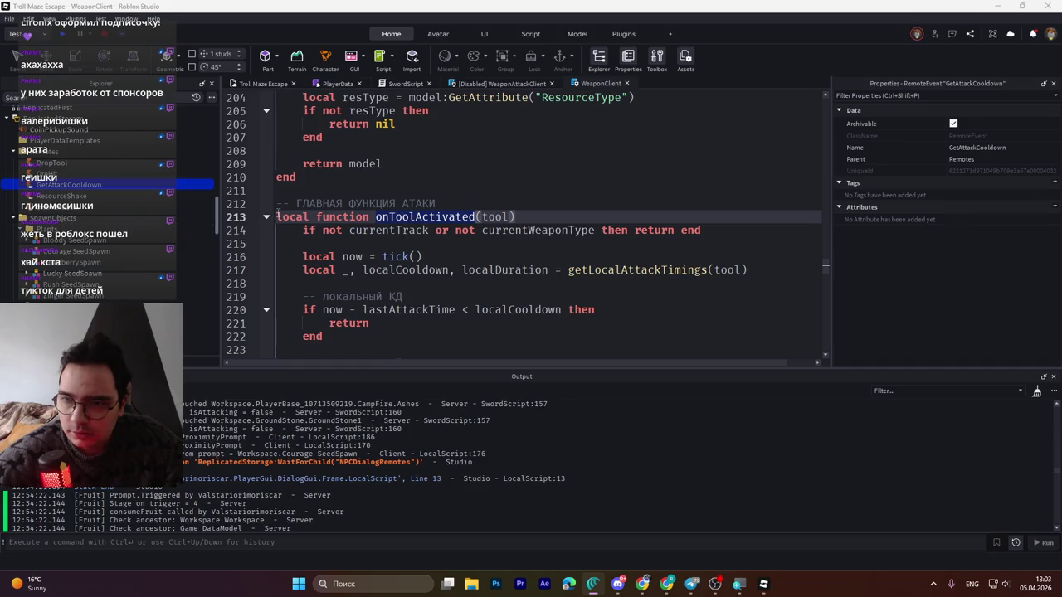
- Move to the end of the attack function and save the script changes to Roblox
{"action": "scroll", "coordinate": [426, 270], "scroll_direction": "down", "scroll_amount": 5}
{"action": "scroll", "coordinate": [425, 271], "scroll_direction": "down", "scroll_amount": 11}
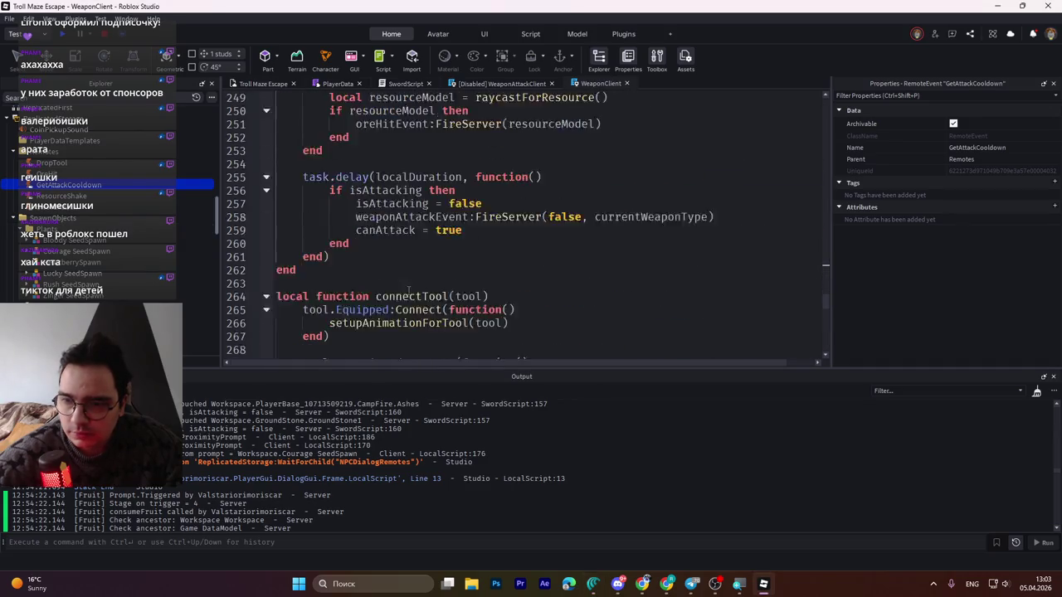
{"action": "left_click", "coordinate": [299, 229]}
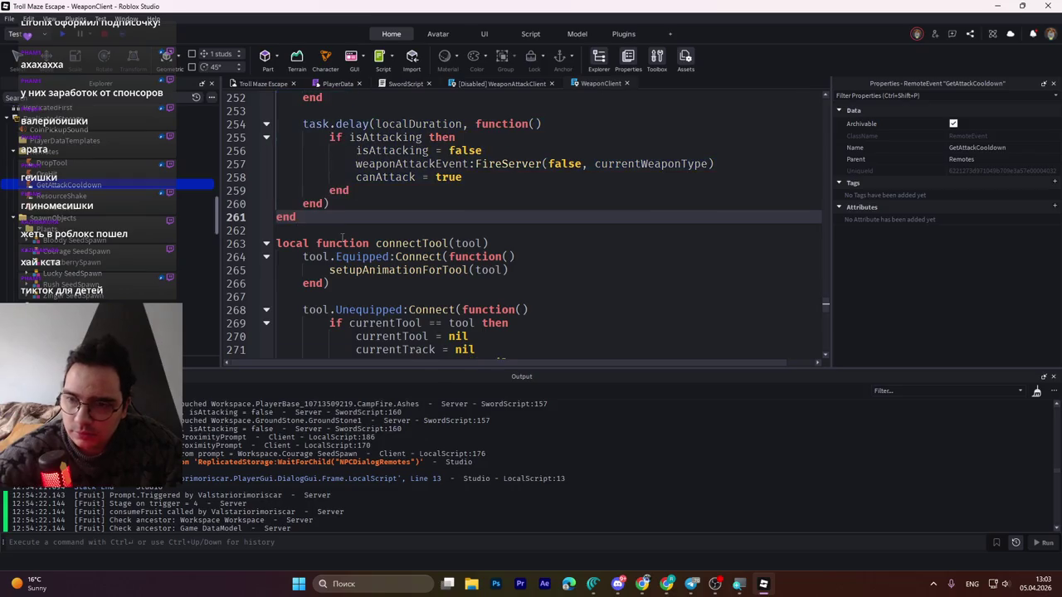
{"action": "key", "text": "alt+Tab"}
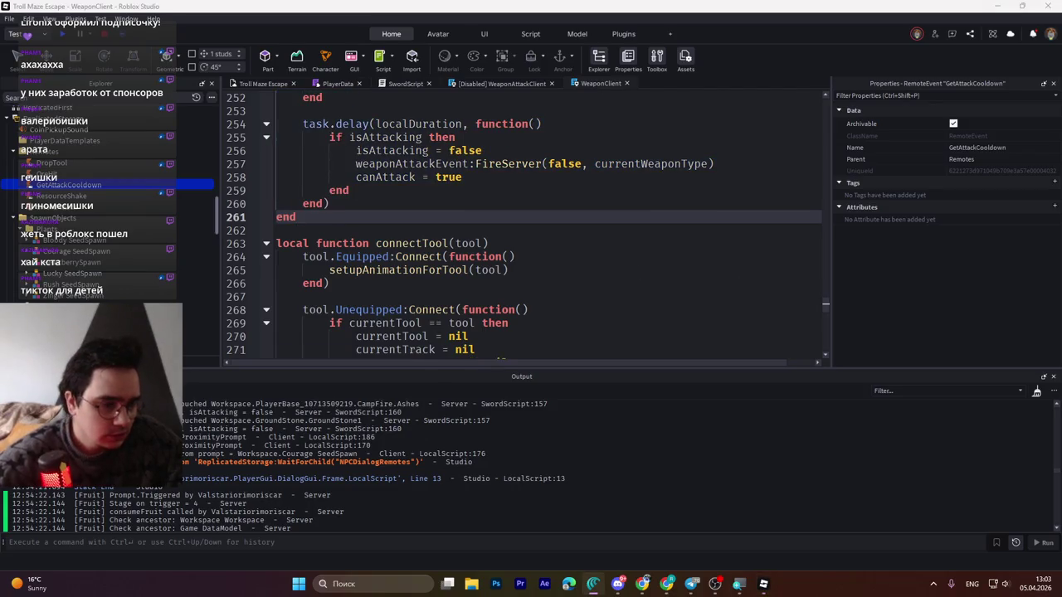
{"action": "key", "text": "ctrl+s"}
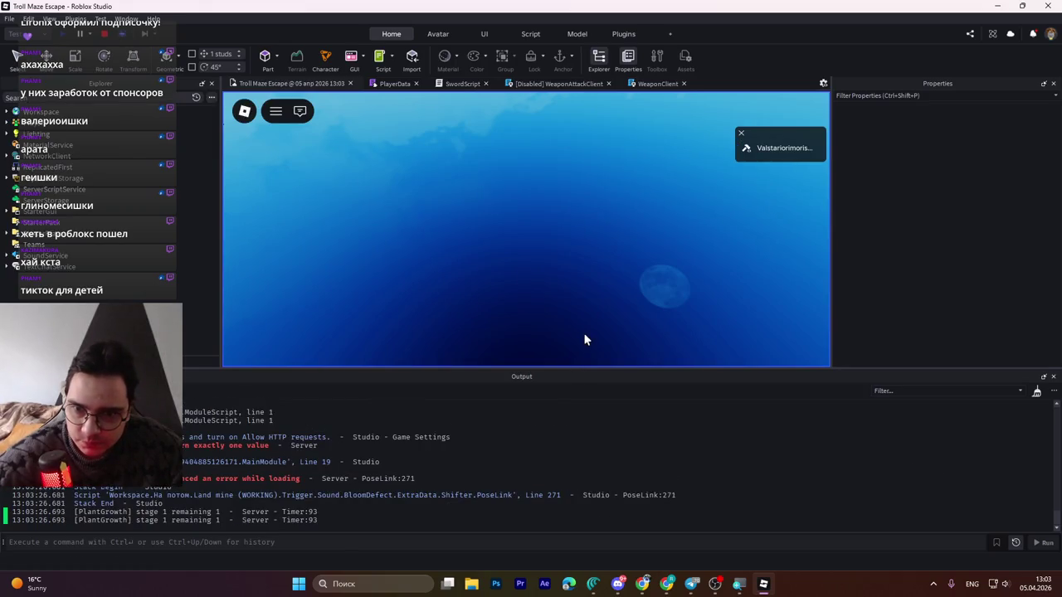
- Pick up the Wooden Sword, collect a Courage Fruit, and swing the sword
{"action": "key", "text": "w"}
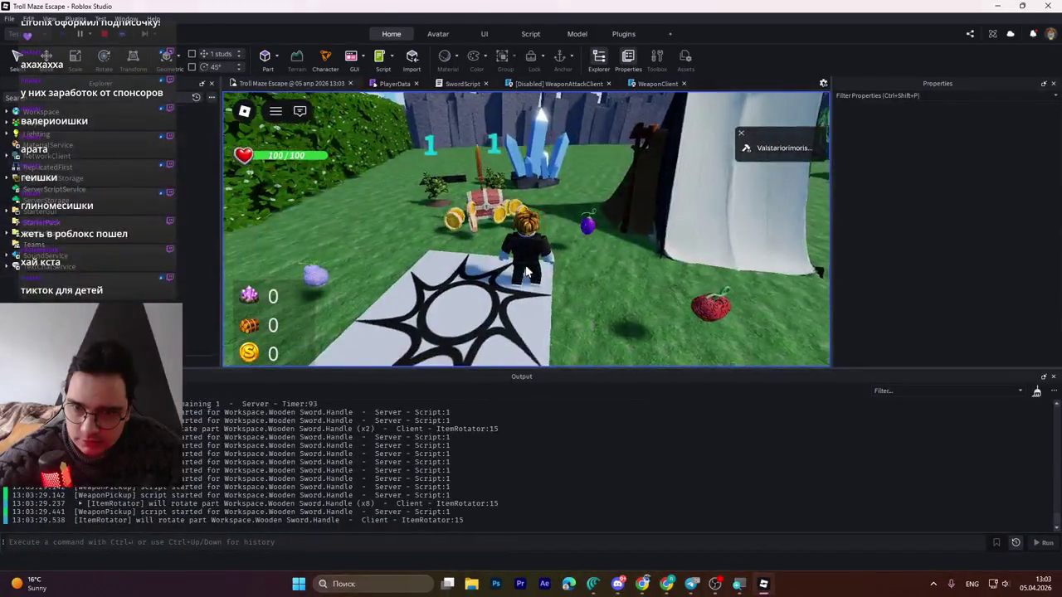
{"action": "key", "text": "e"}
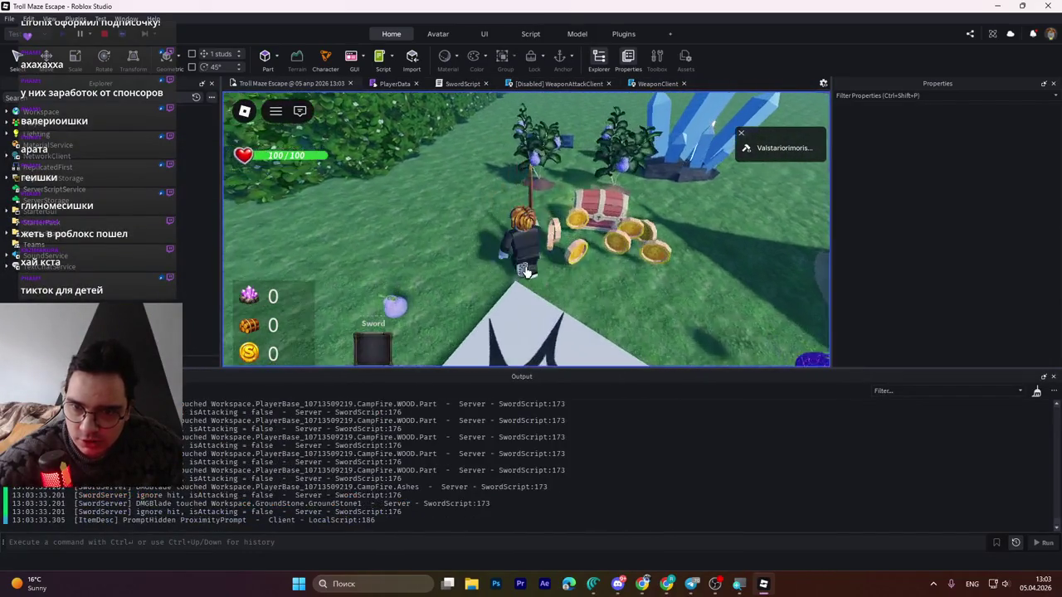
{"action": "left_click", "coordinate": [526, 271]}
{"action": "key", "text": "w"}
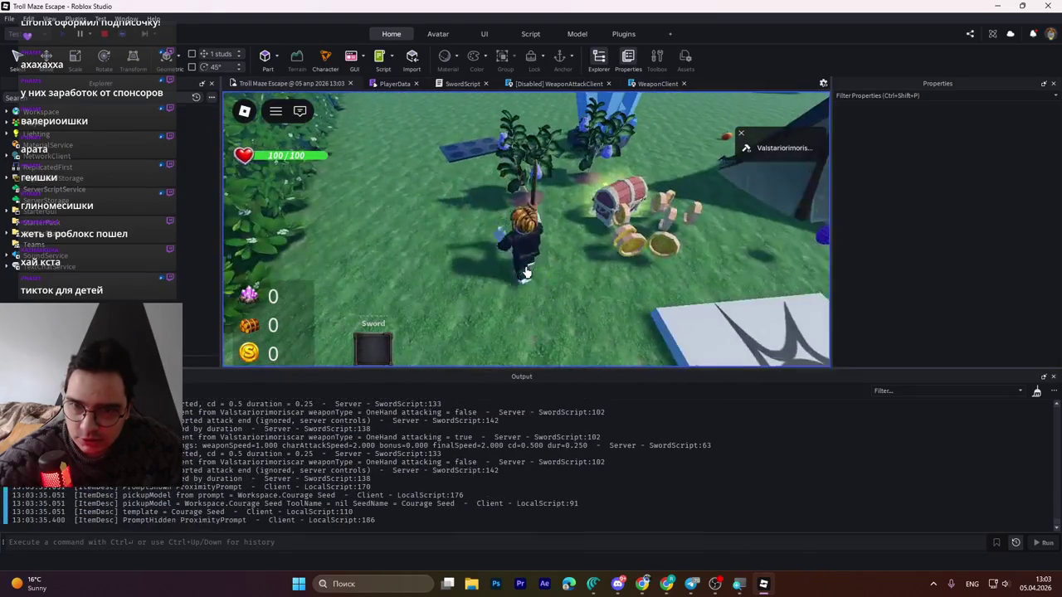
{"action": "key", "text": "e"}
{"action": "left_click", "coordinate": [526, 270]}
{"action": "left_click", "coordinate": [526, 271]}
- Swing the sword repeatedly while walking toward the chest, then stop the playtest
{"action": "key", "text": "w"}
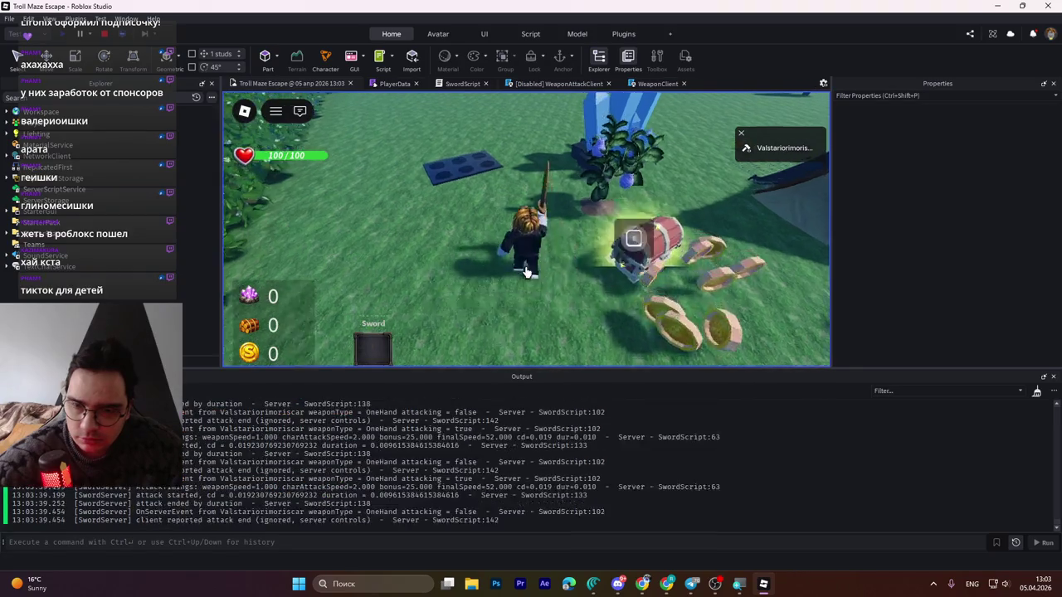
{"action": "key", "text": "a"}
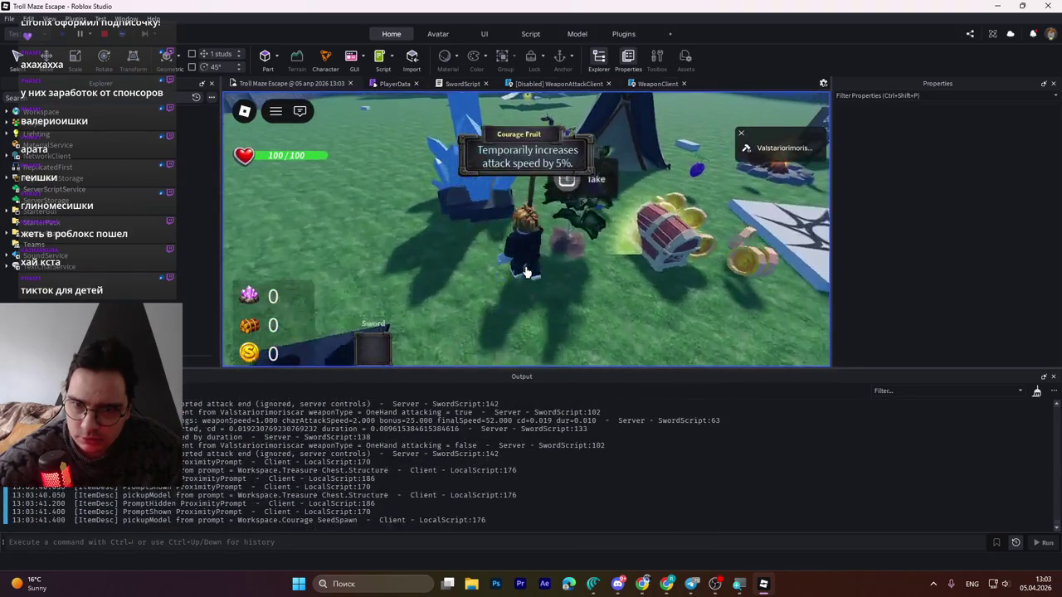
{"action": "key", "text": "a"}
{"action": "left_click", "coordinate": [526, 271]}
{"action": "left_click", "coordinate": [526, 271]}
{"action": "left_click", "coordinate": [526, 270]}
{"action": "key", "text": "a"}
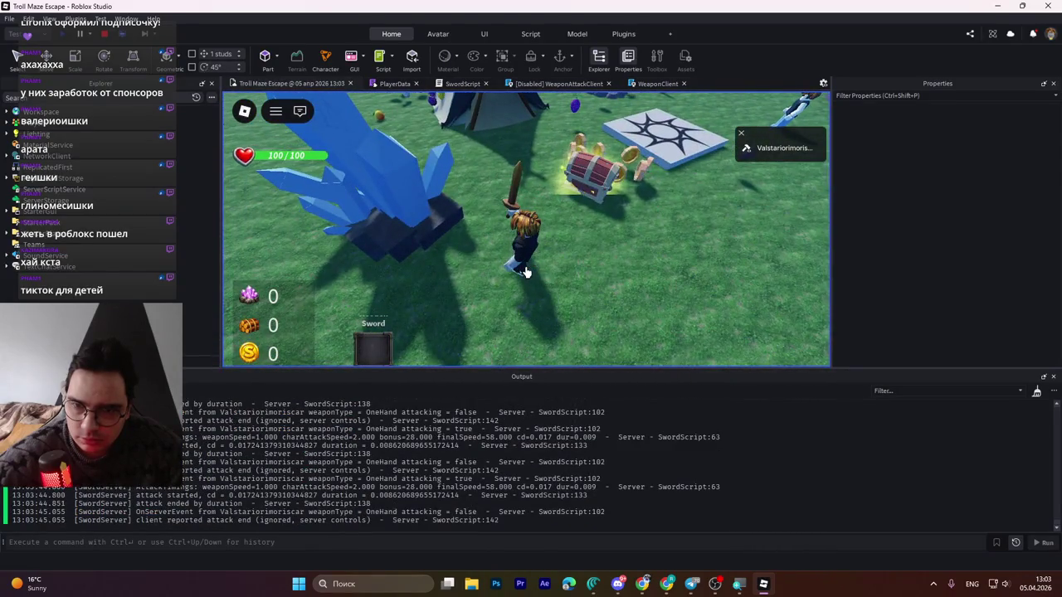
{"action": "left_click", "coordinate": [524, 280]}
{"action": "left_click", "coordinate": [524, 284]}
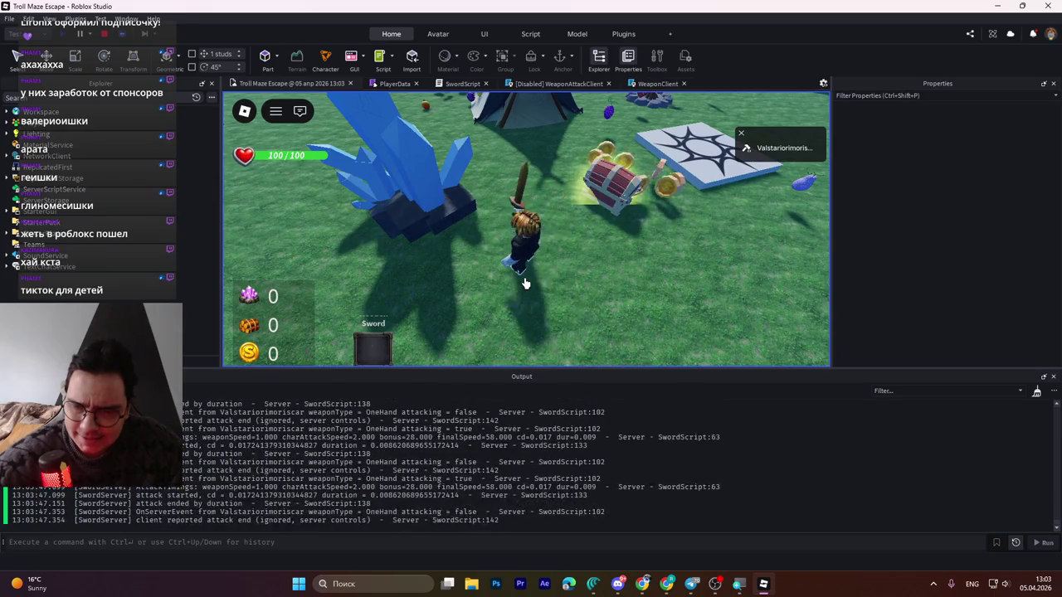
{"action": "left_click", "coordinate": [524, 283]}
{"action": "left_click", "coordinate": [524, 284]}
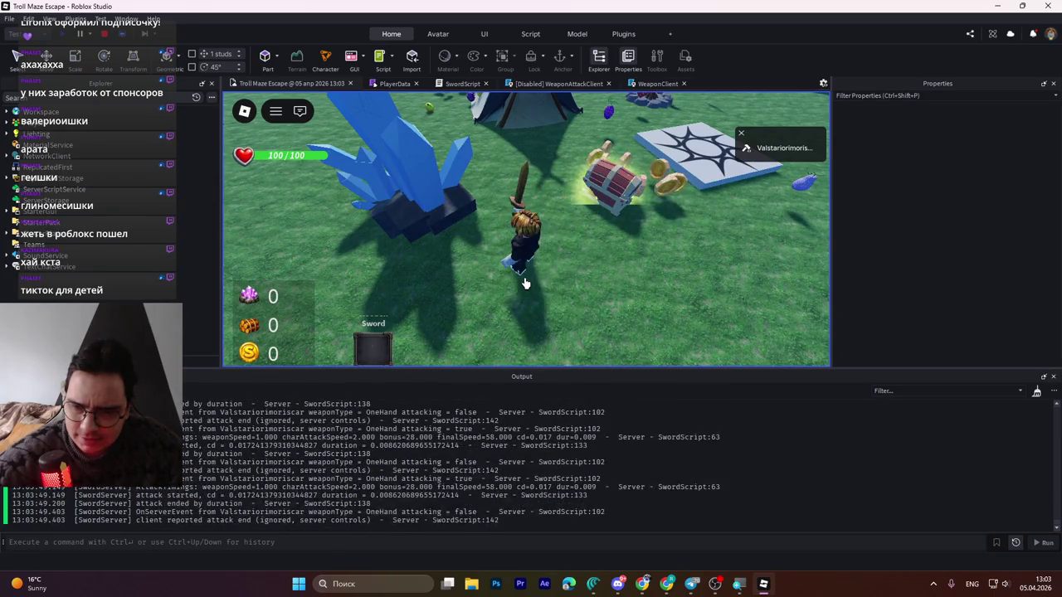
{"action": "key", "text": "ctrl+Tab"}
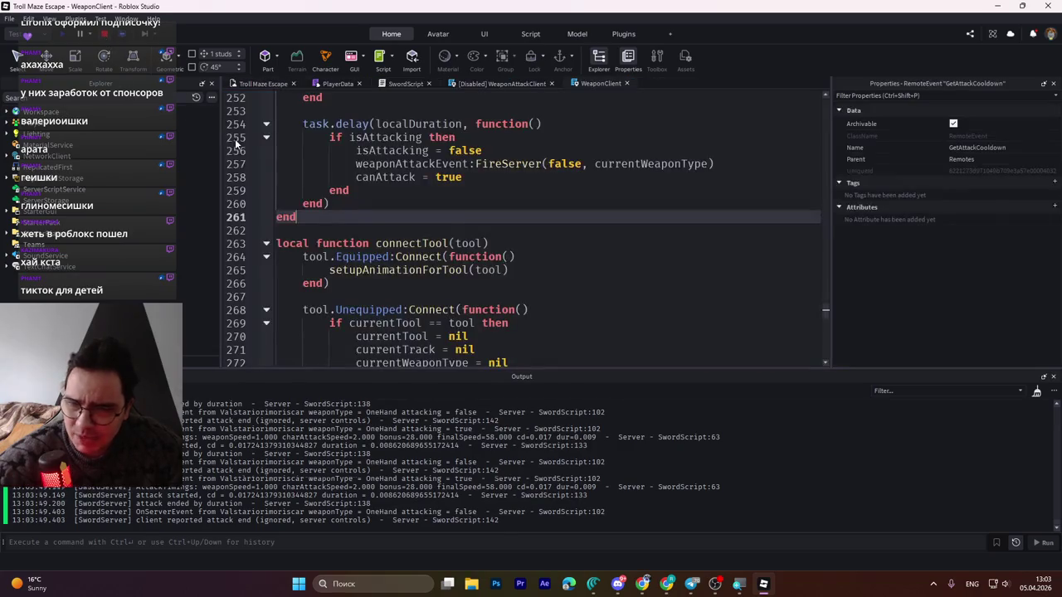
{"action": "key", "text": "shift+F5"}
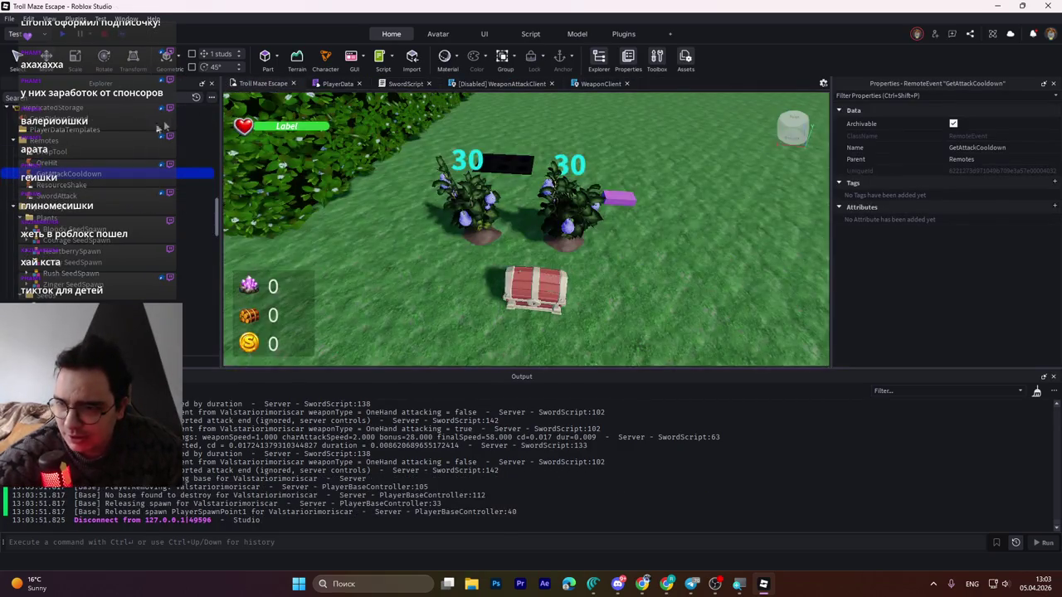
- Edit both Courage SeedSpawn plants' AttackSpeedBonus values down from 25 to 1 and 2
{"action": "left_click", "coordinate": [50, 152]}
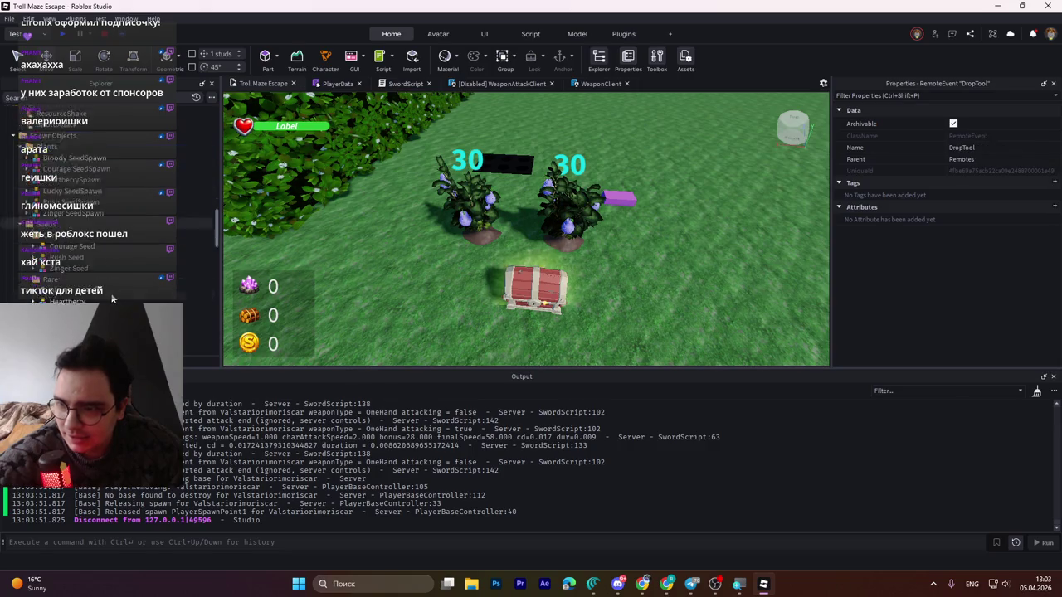
{"action": "scroll", "coordinate": [114, 295], "scroll_direction": "down", "scroll_amount": 5}
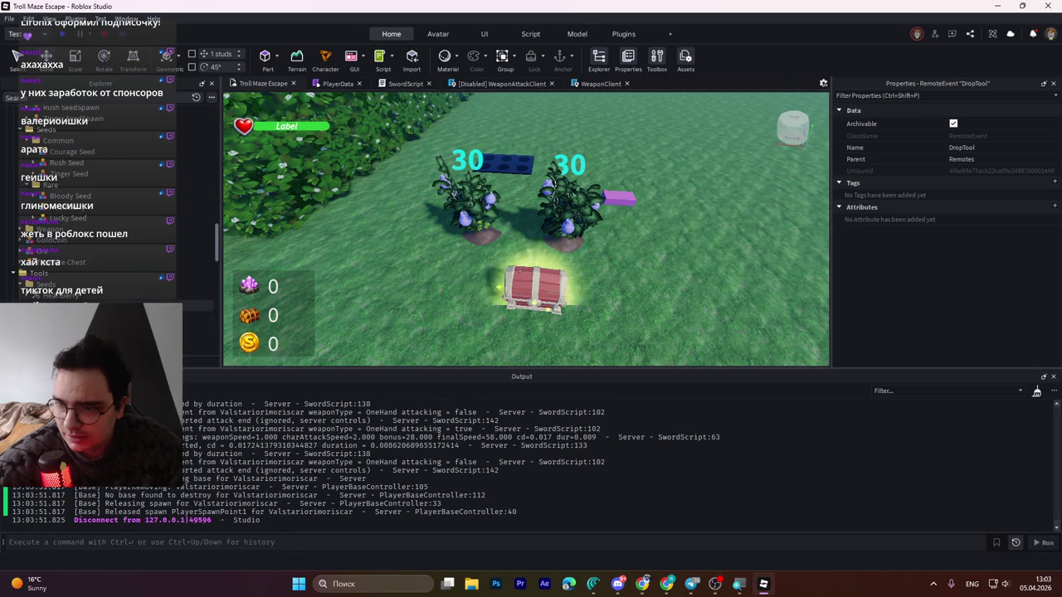
{"action": "left_click", "coordinate": [484, 218]}
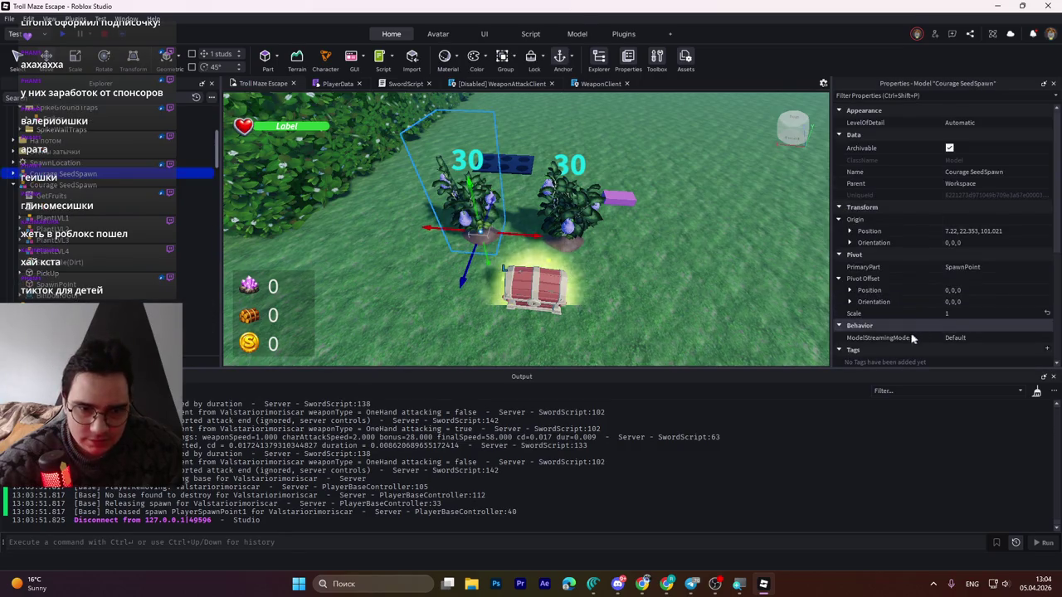
{"action": "scroll", "coordinate": [912, 334], "scroll_direction": "down", "scroll_amount": 5}
{"action": "left_click", "coordinate": [954, 218]}
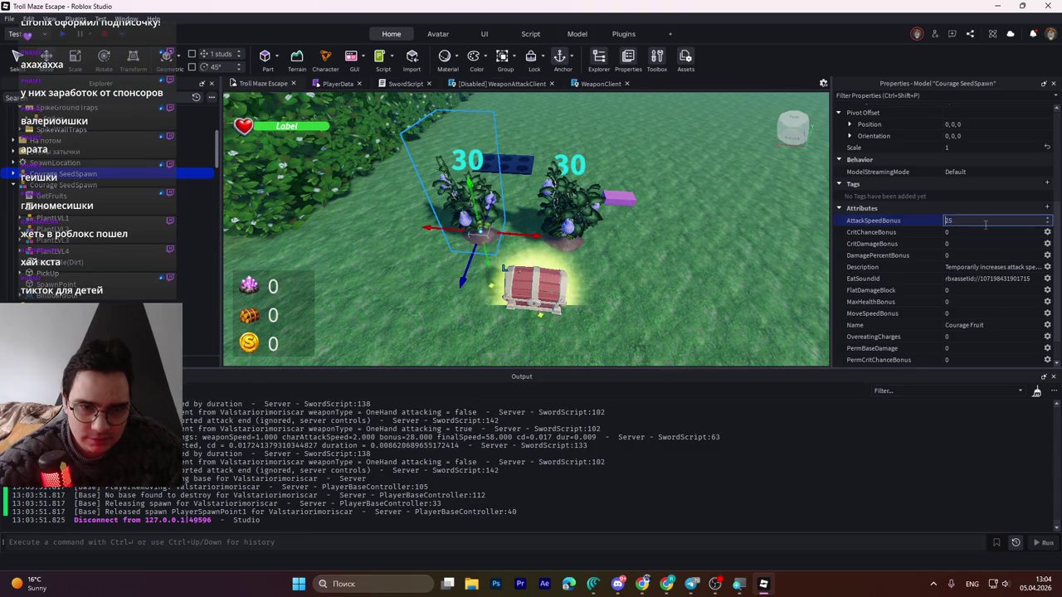
{"action": "left_click", "coordinate": [577, 205]}
{"action": "left_click", "coordinate": [958, 220]}
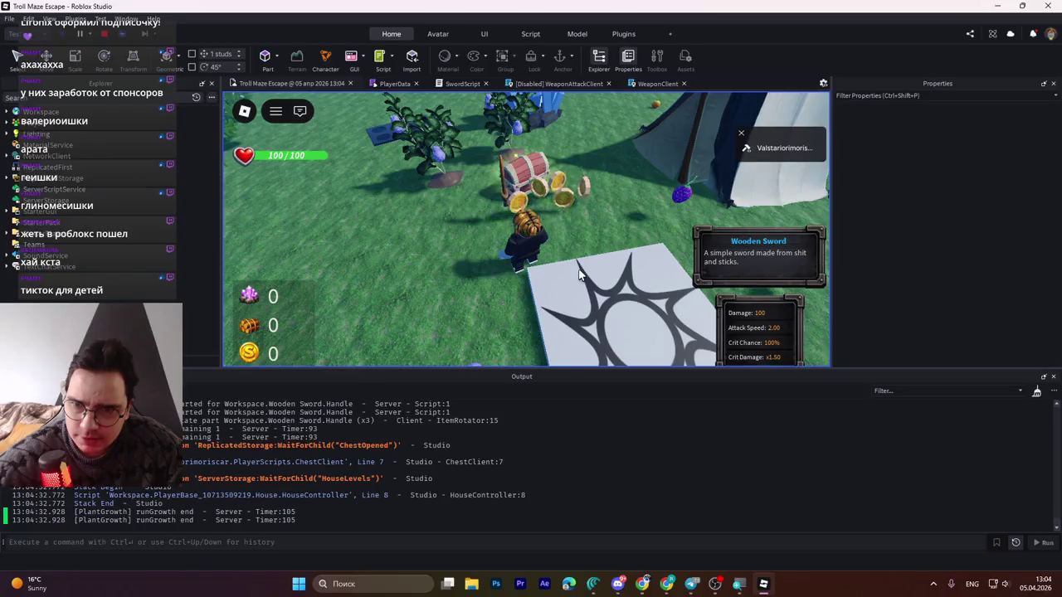
- Swing the sword repeatedly, confirming bonus 0.000 and cd 0.500 in Output, then stop the playtest
{"action": "left_click", "coordinate": [580, 276]}
{"action": "left_click", "coordinate": [581, 278]}
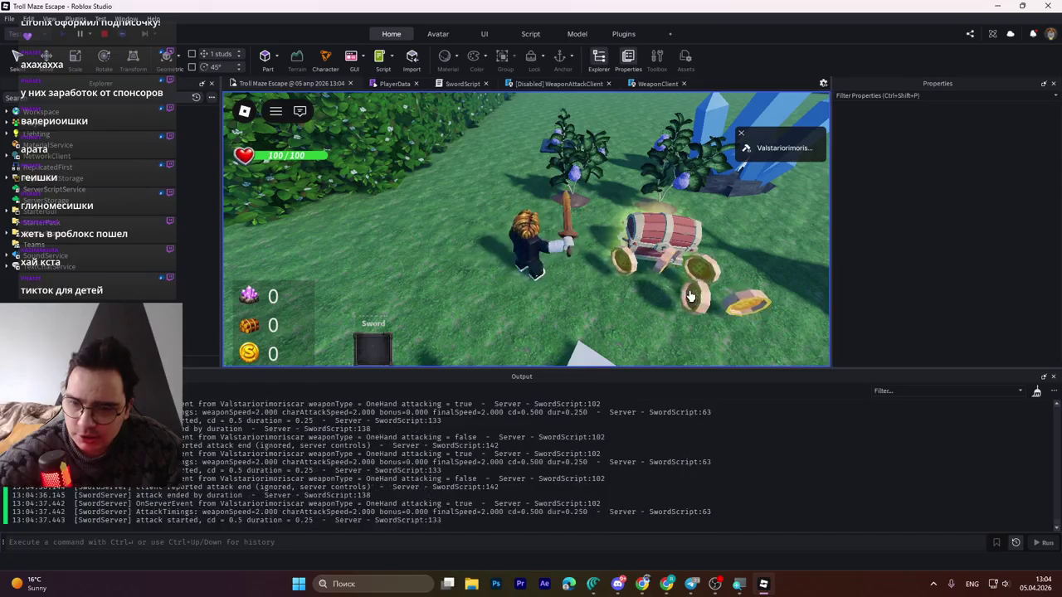
{"action": "left_click", "coordinate": [689, 297]}
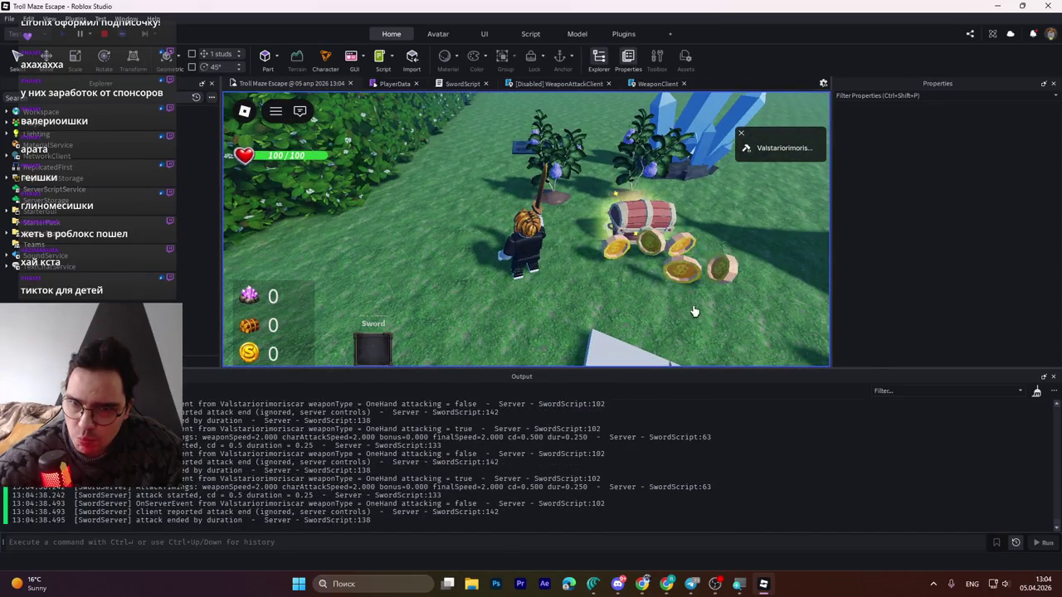
{"action": "left_click", "coordinate": [618, 295]}
{"action": "left_click", "coordinate": [618, 295]}
{"action": "left_click", "coordinate": [618, 295]}
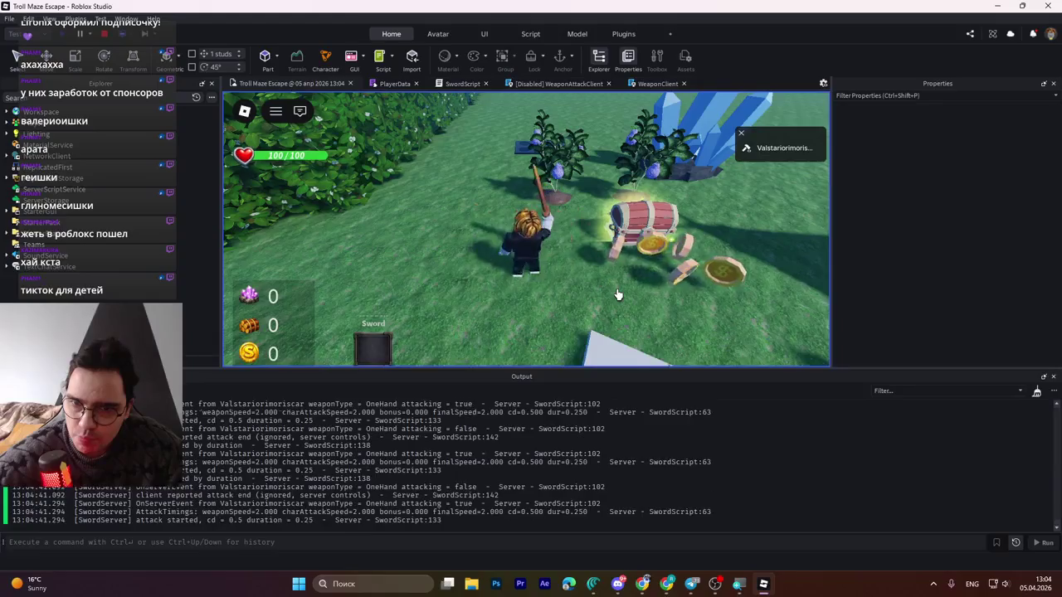
{"action": "left_click", "coordinate": [618, 294]}
{"action": "left_click", "coordinate": [104, 35]}
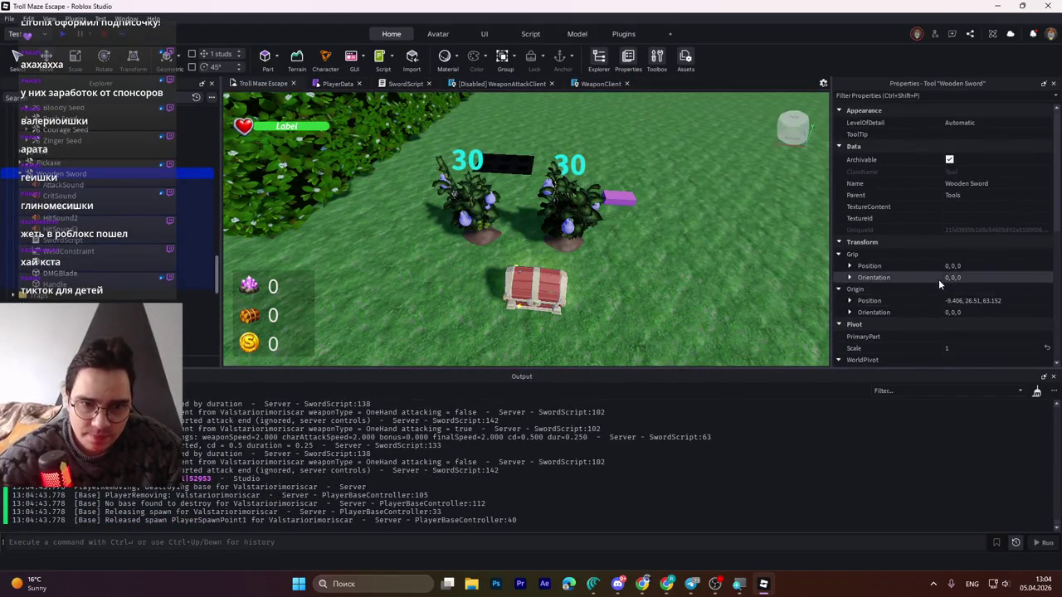
- Change the Wooden Sword's AttackSpeed attribute from 2 to 0.2 and start a playtest
{"action": "scroll", "coordinate": [945, 282], "scroll_direction": "down", "scroll_amount": 3}
{"action": "left_click", "coordinate": [960, 243]}
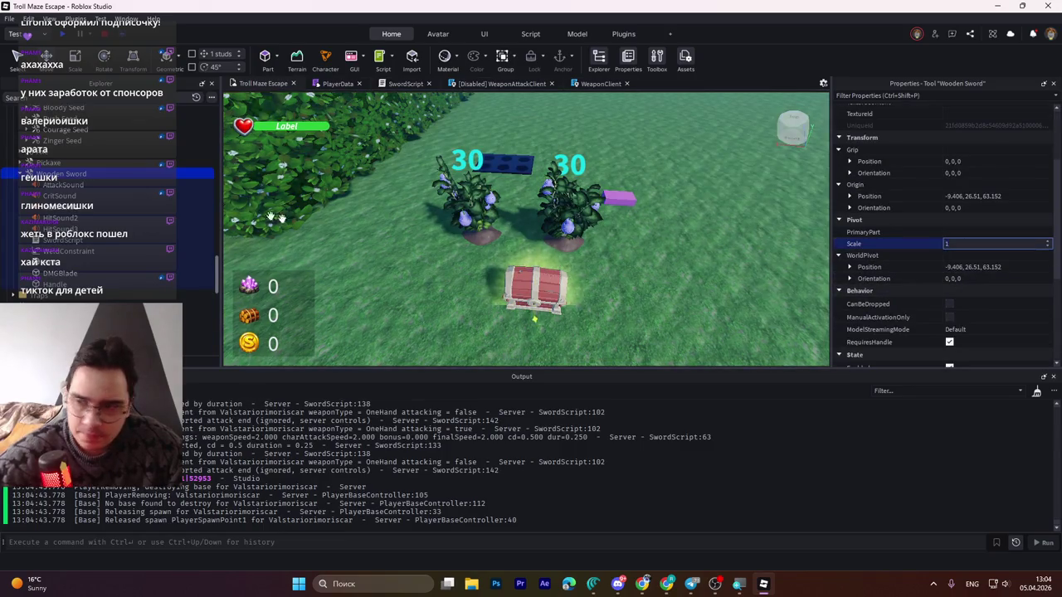
{"action": "left_click", "coordinate": [62, 184]}
{"action": "left_click", "coordinate": [62, 173]}
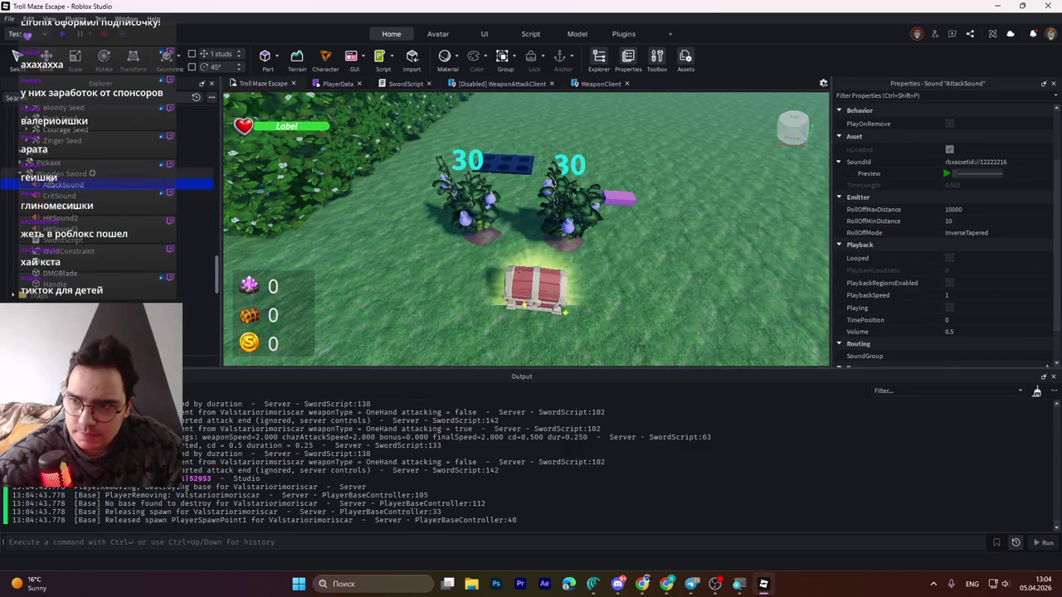
{"action": "scroll", "coordinate": [933, 265], "scroll_direction": "down", "scroll_amount": 2}
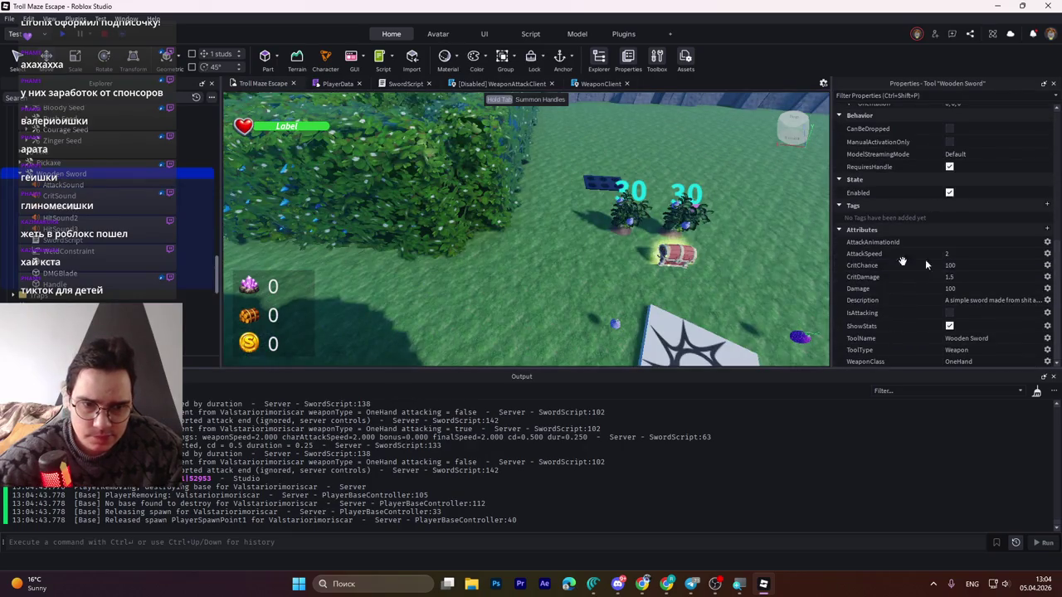
{"action": "left_click", "coordinate": [993, 254]}
{"action": "key", "text": "BackSpace"}
{"action": "type", "text": "0."}
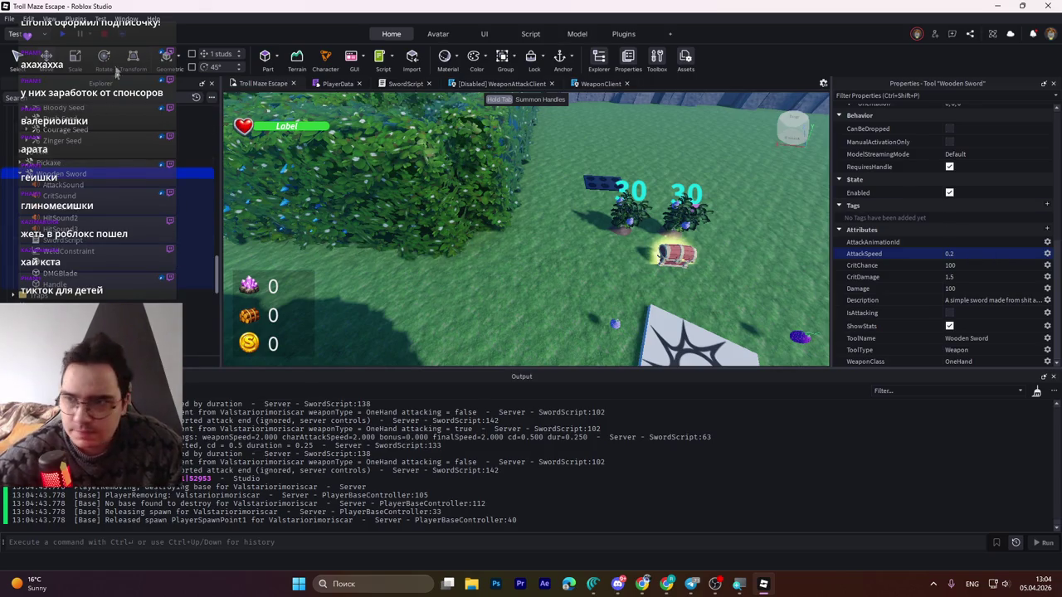
{"action": "left_click", "coordinate": [67, 38]}
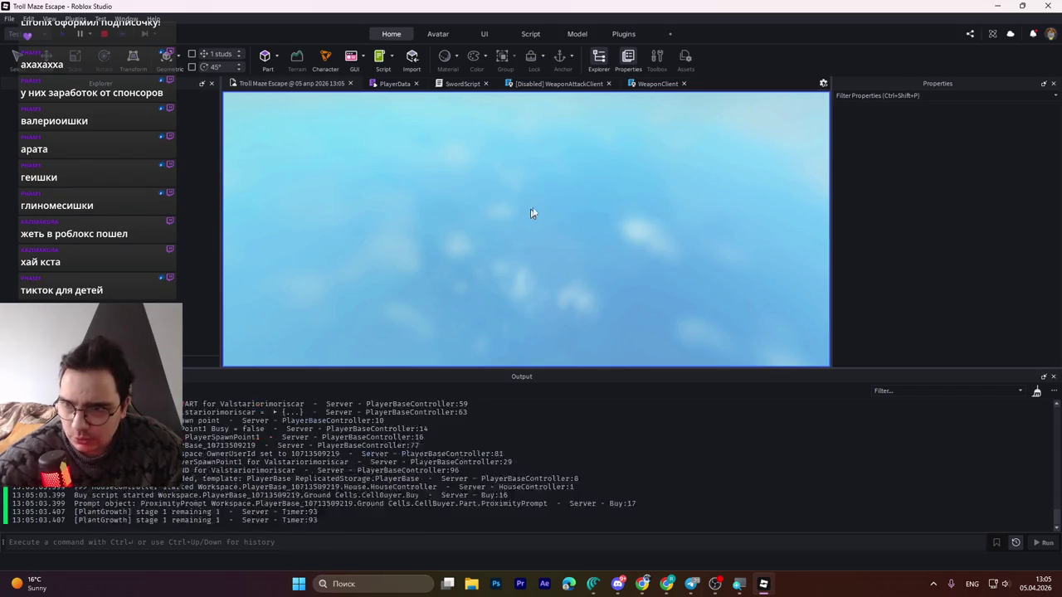
- Open the treasure chest, pick up and equip the Wooden Sword, and swing it
{"action": "key", "text": "w"}
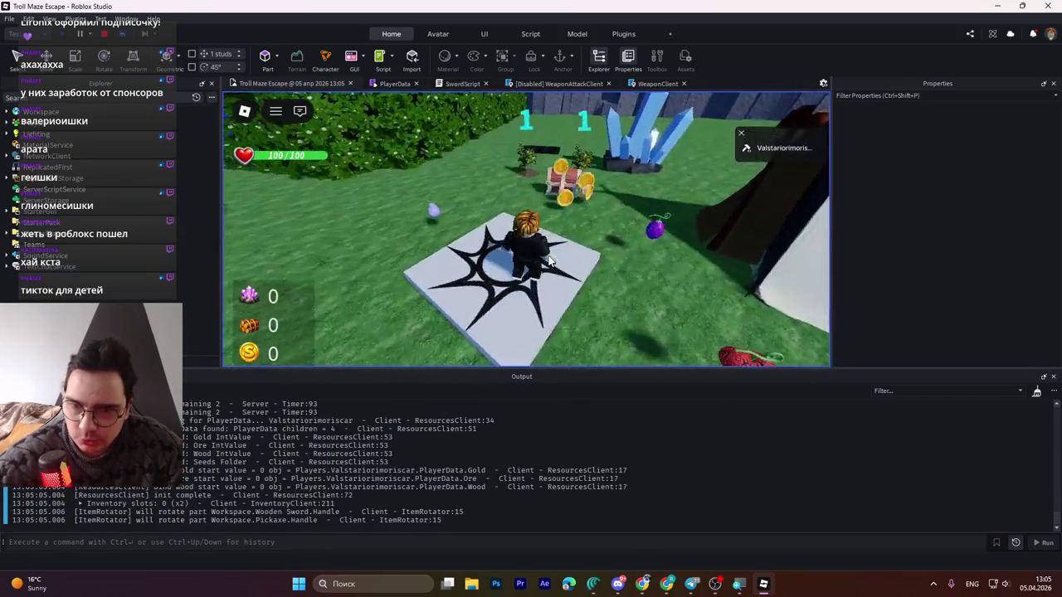
{"action": "key", "text": "e"}
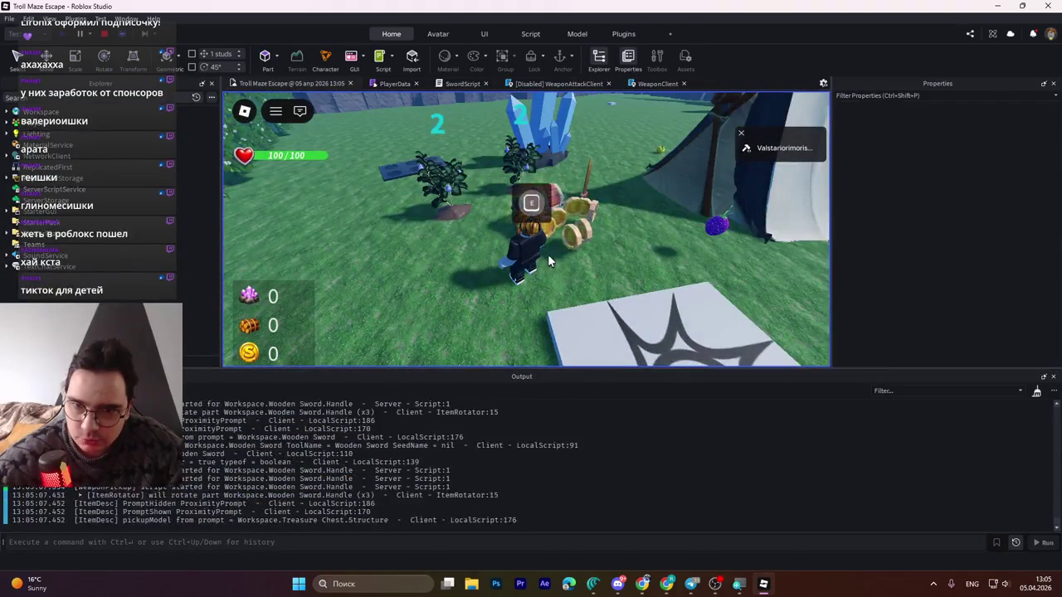
{"action": "key", "text": "d"}
{"action": "key", "text": "d"}
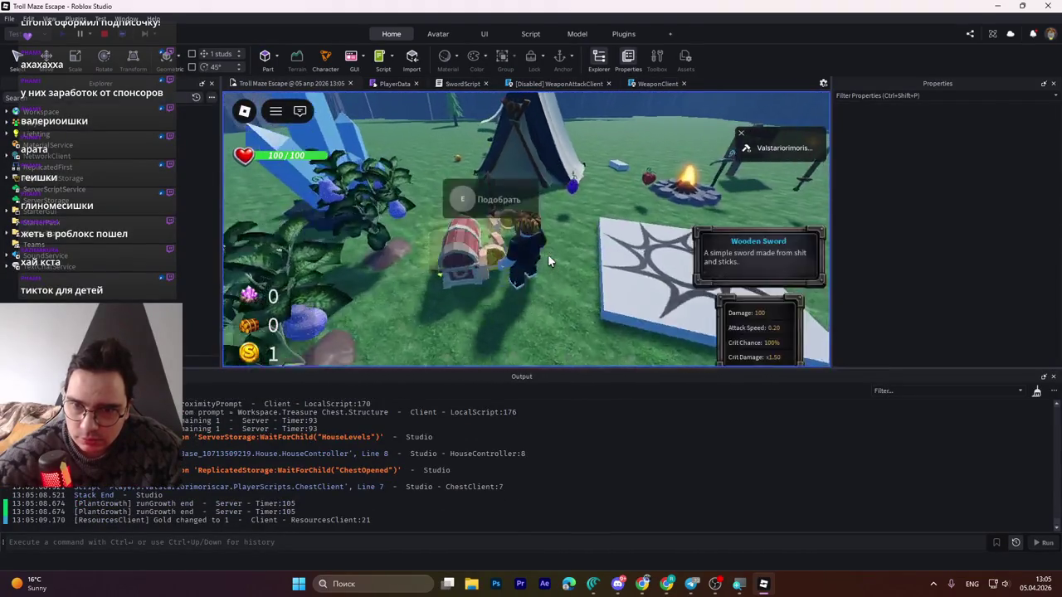
{"action": "key", "text": "e"}
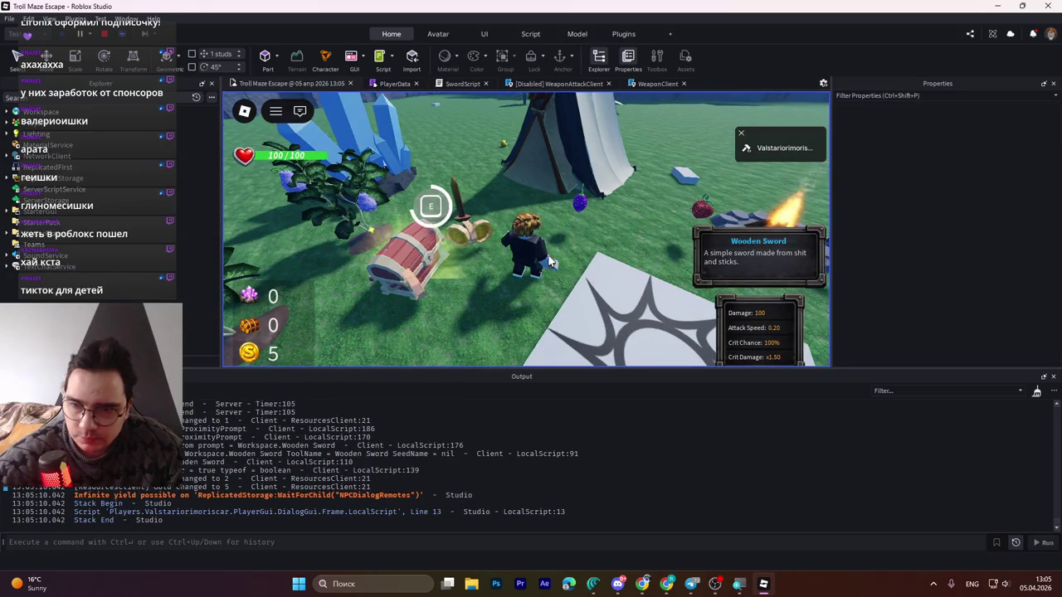
{"action": "key", "text": "a"}
{"action": "left_click", "coordinate": [548, 262]}
{"action": "left_click", "coordinate": [548, 262]}
{"action": "left_click", "coordinate": [548, 262]}
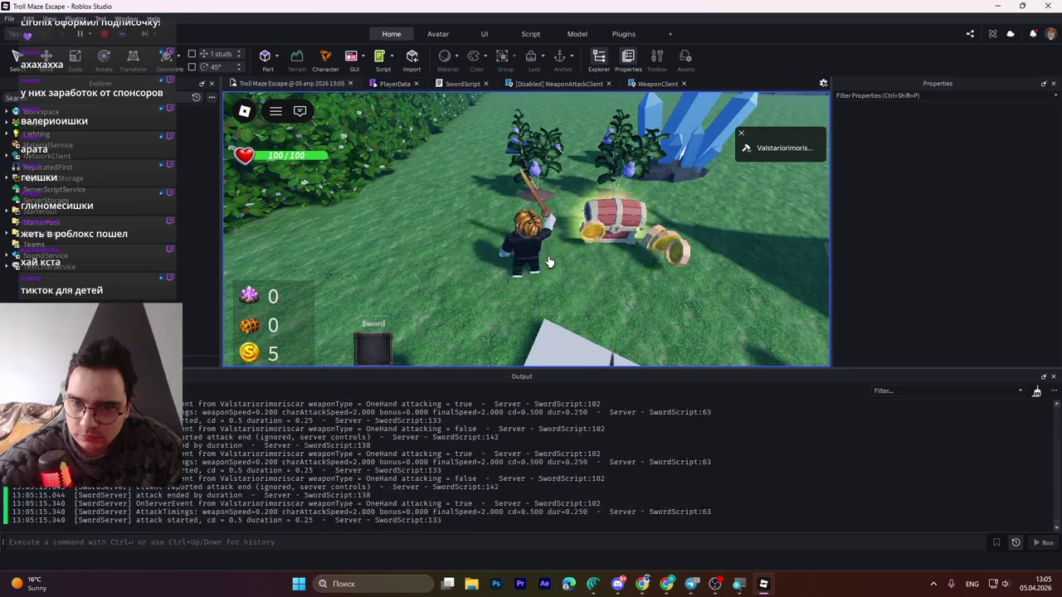
- Use the Courage Fruit, swing with the speed boost, then stop the playtest
{"action": "key", "text": "e"}
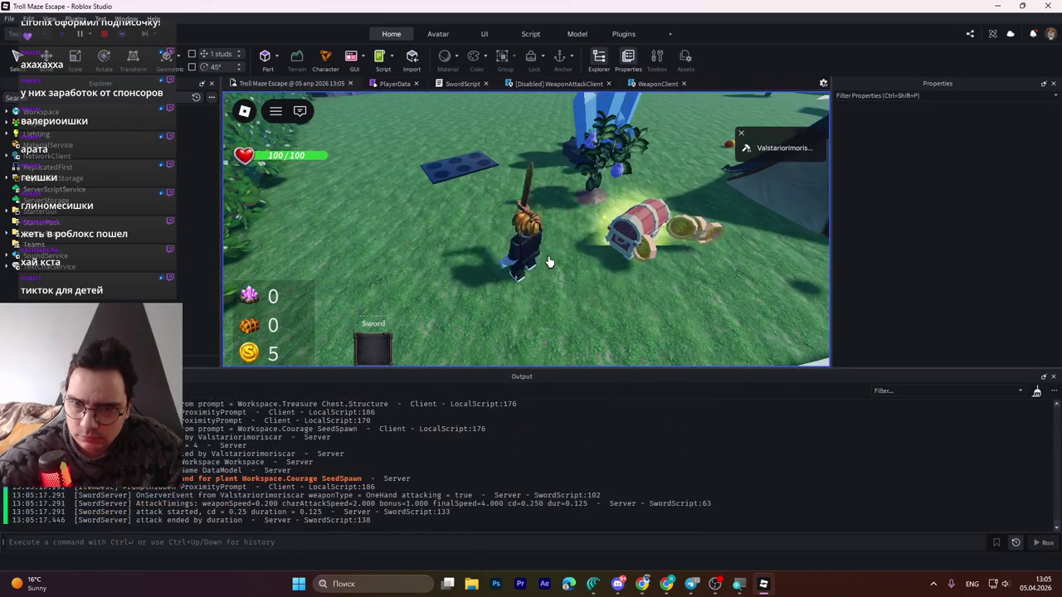
{"action": "left_click", "coordinate": [547, 262]}
{"action": "left_click", "coordinate": [547, 262]}
{"action": "key", "text": "a"}
{"action": "key", "text": "e"}
{"action": "left_click", "coordinate": [548, 262]}
{"action": "left_click", "coordinate": [547, 263]}
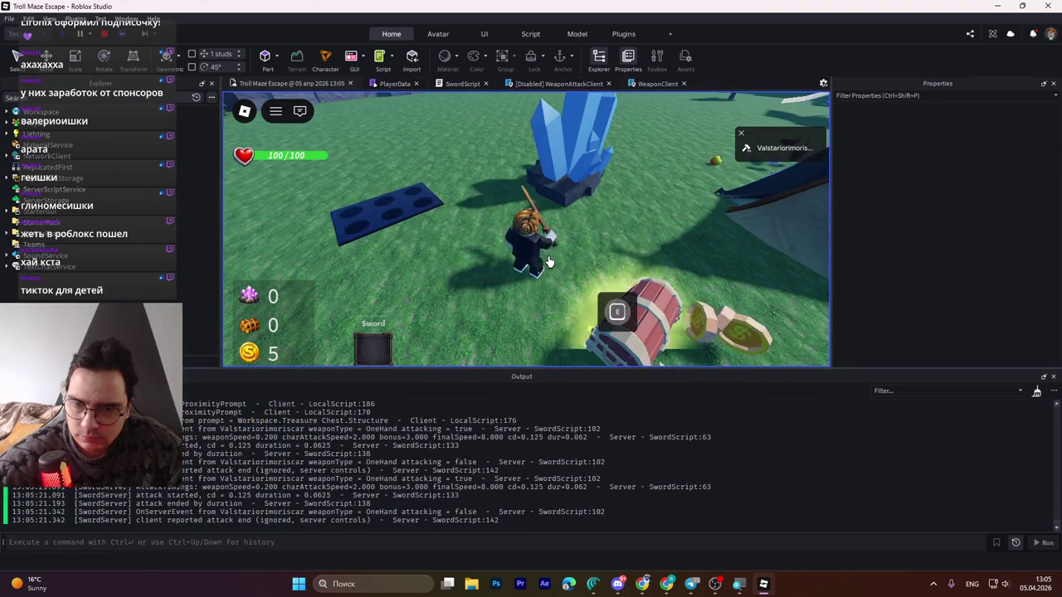
{"action": "left_click", "coordinate": [550, 256]}
{"action": "mouse_move", "coordinate": [436, 498]}
{"action": "left_mouse_down"}
{"action": "mouse_move", "coordinate": [332, 390]}
{"action": "mouse_move", "coordinate": [291, 414]}
{"action": "mouse_move", "coordinate": [195, 429]}
{"action": "left_mouse_up"}
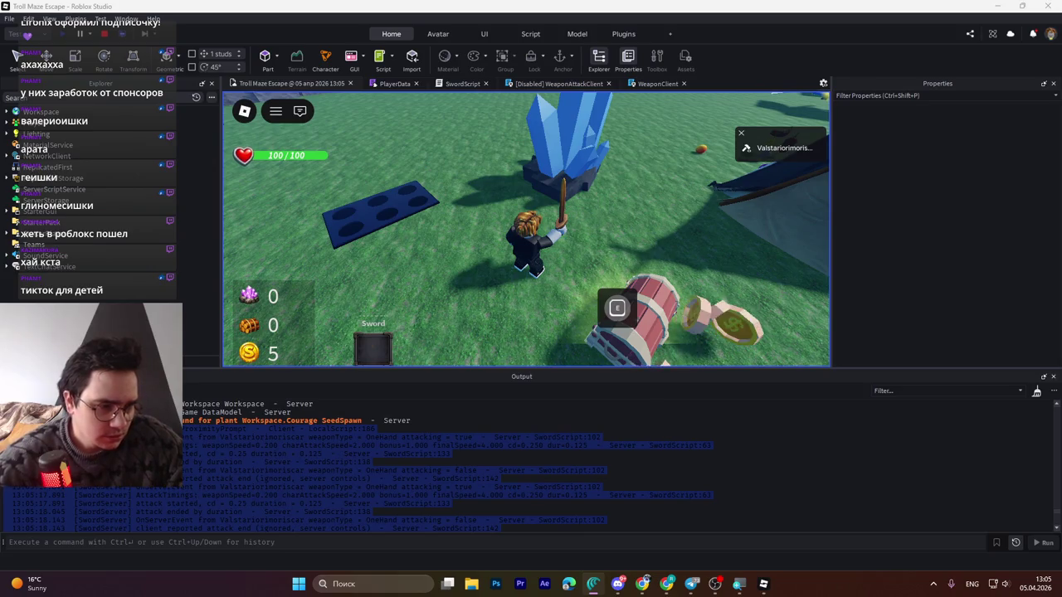
{"action": "key", "text": "alt+shift"}
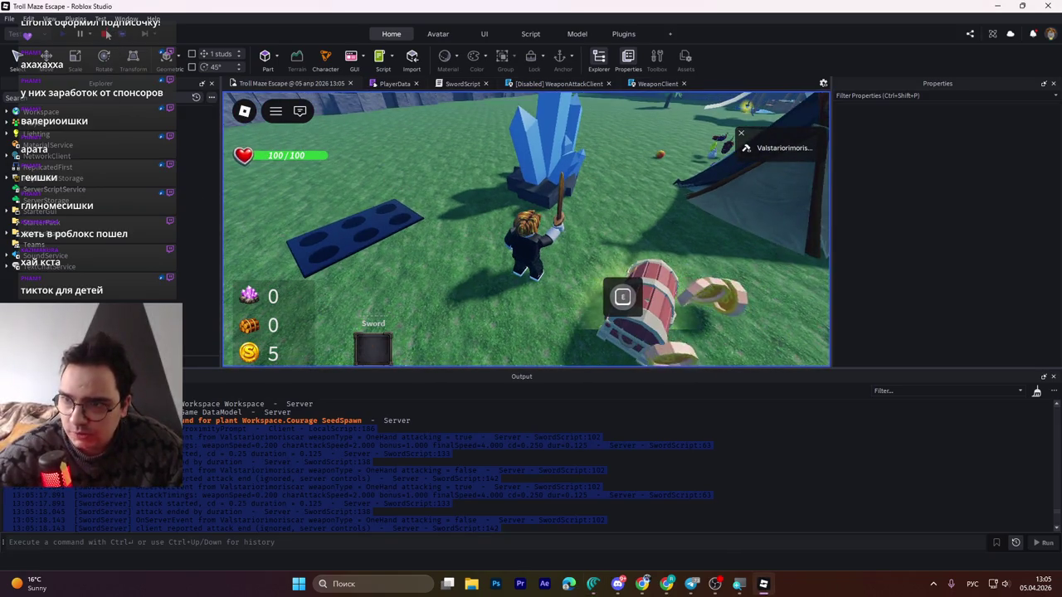
{"action": "key", "text": "shift+F5"}
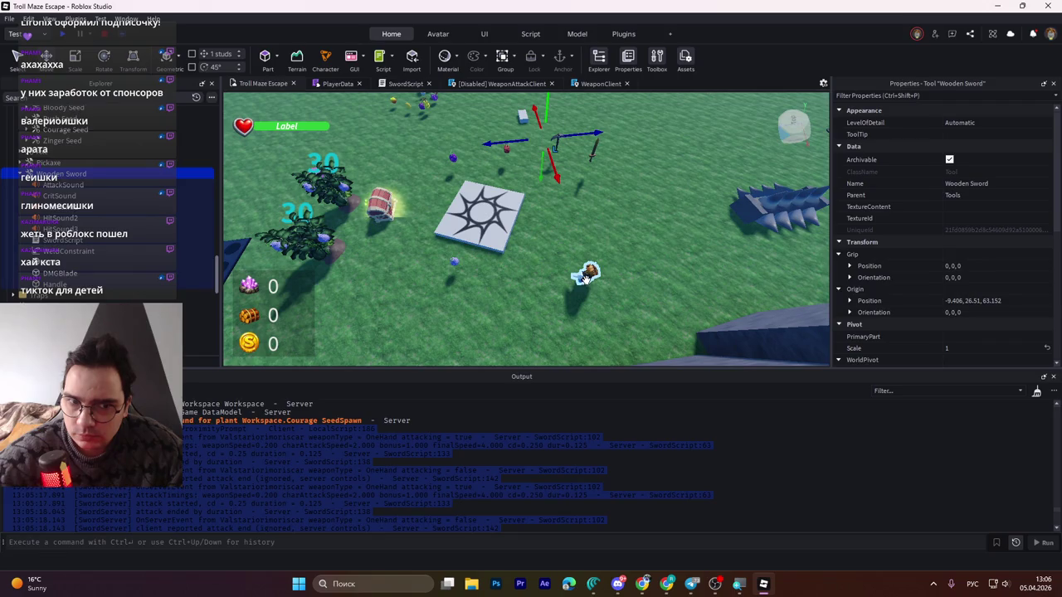
- Select the Wooden Sword tool under Tools and edit its AttackSpeed attribute to 23
{"action": "left_click", "coordinate": [586, 278]}
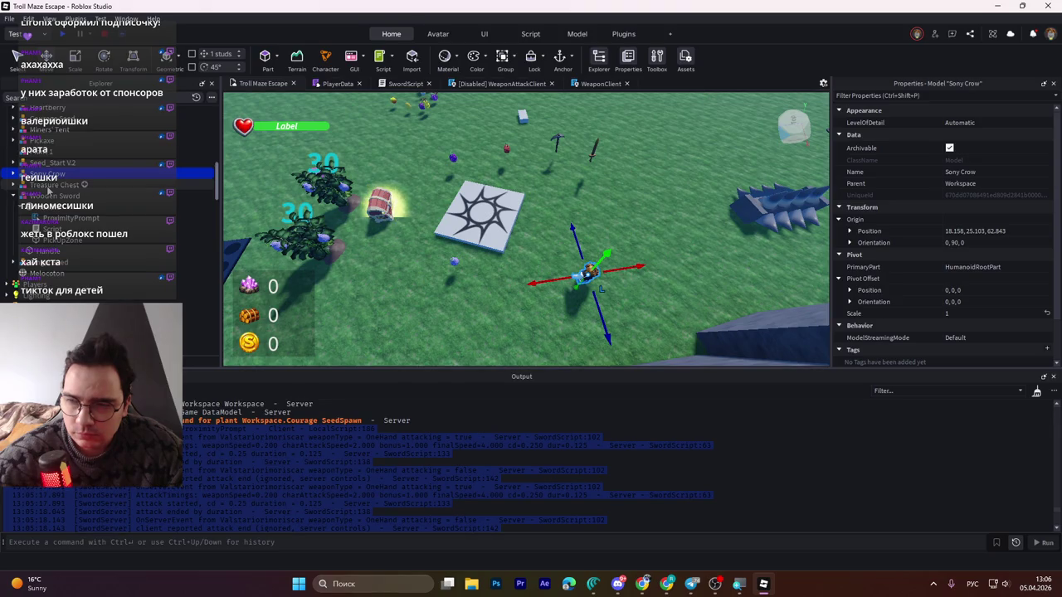
{"action": "left_click", "coordinate": [53, 197]}
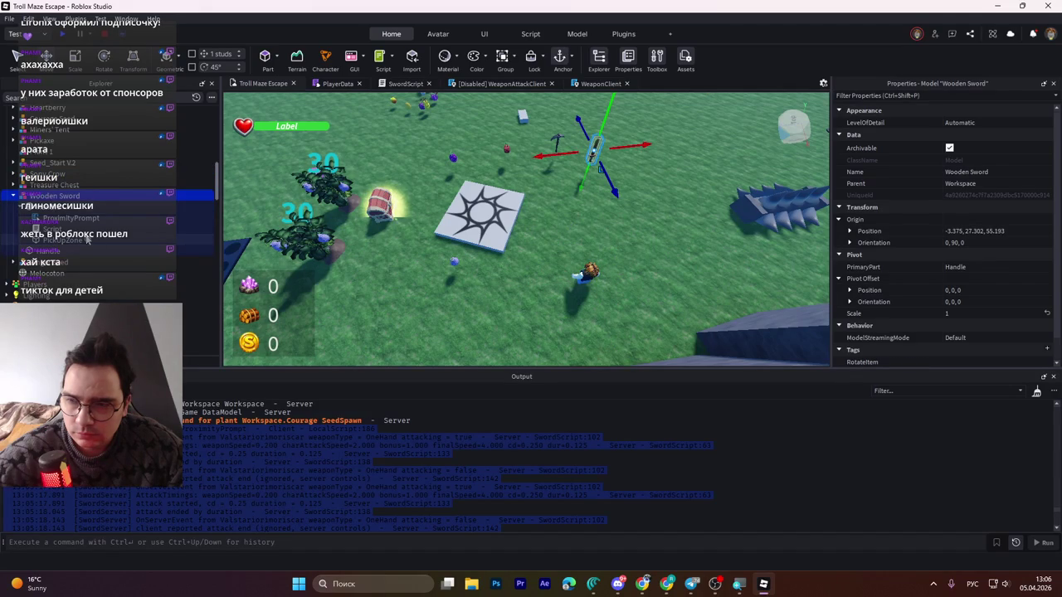
{"action": "scroll", "coordinate": [913, 278], "scroll_direction": "down", "scroll_amount": 1}
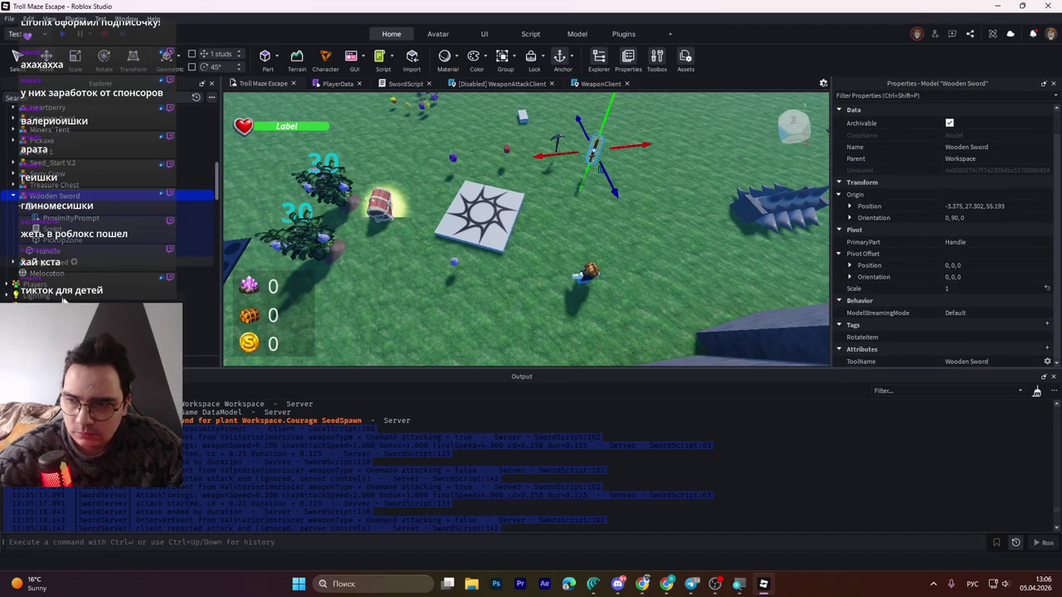
{"action": "scroll", "coordinate": [81, 299], "scroll_direction": "down", "scroll_amount": 5}
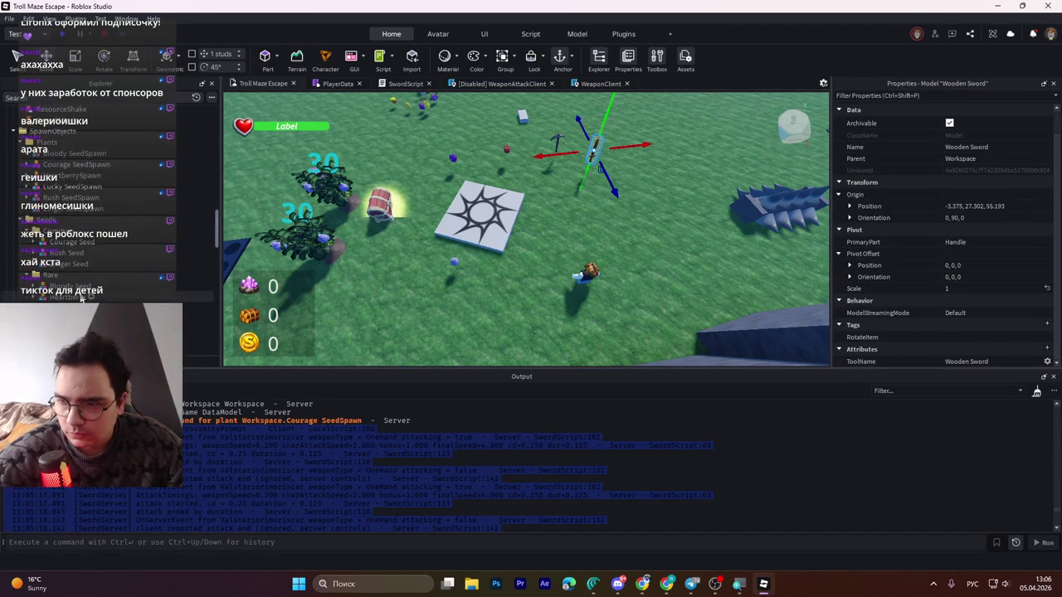
{"action": "scroll", "coordinate": [81, 298], "scroll_direction": "down", "scroll_amount": 3}
{"action": "scroll", "coordinate": [199, 319], "scroll_direction": "down", "scroll_amount": 3}
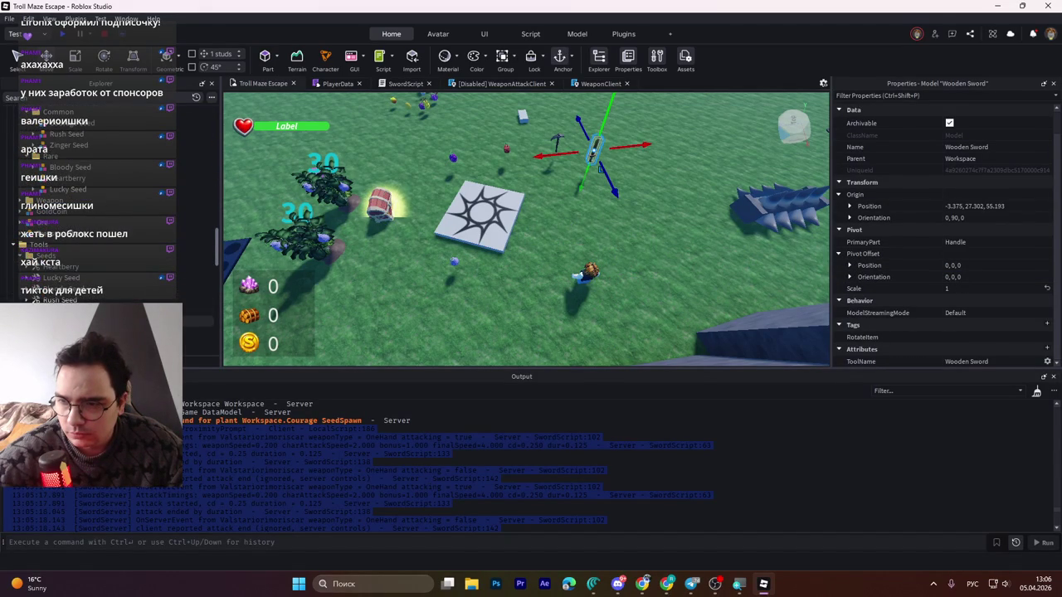
{"action": "scroll", "coordinate": [199, 319], "scroll_direction": "down", "scroll_amount": 1}
{"action": "left_click", "coordinate": [199, 330]}
{"action": "left_click", "coordinate": [954, 324]}
{"action": "scroll", "coordinate": [896, 328], "scroll_direction": "down", "scroll_amount": 3}
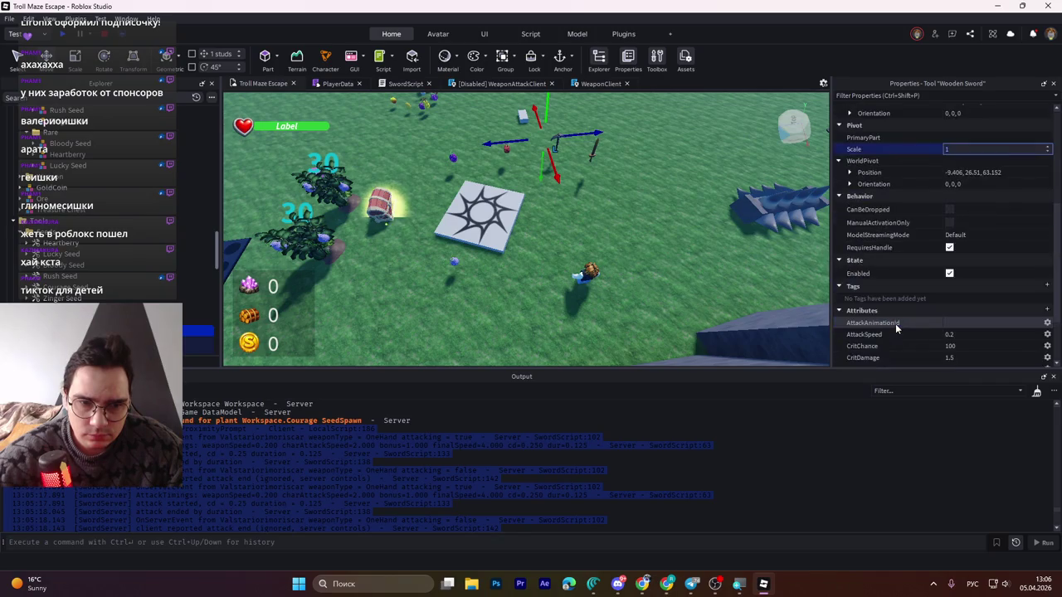
{"action": "scroll", "coordinate": [896, 328], "scroll_direction": "down", "scroll_amount": 2}
{"action": "left_click", "coordinate": [866, 253]}
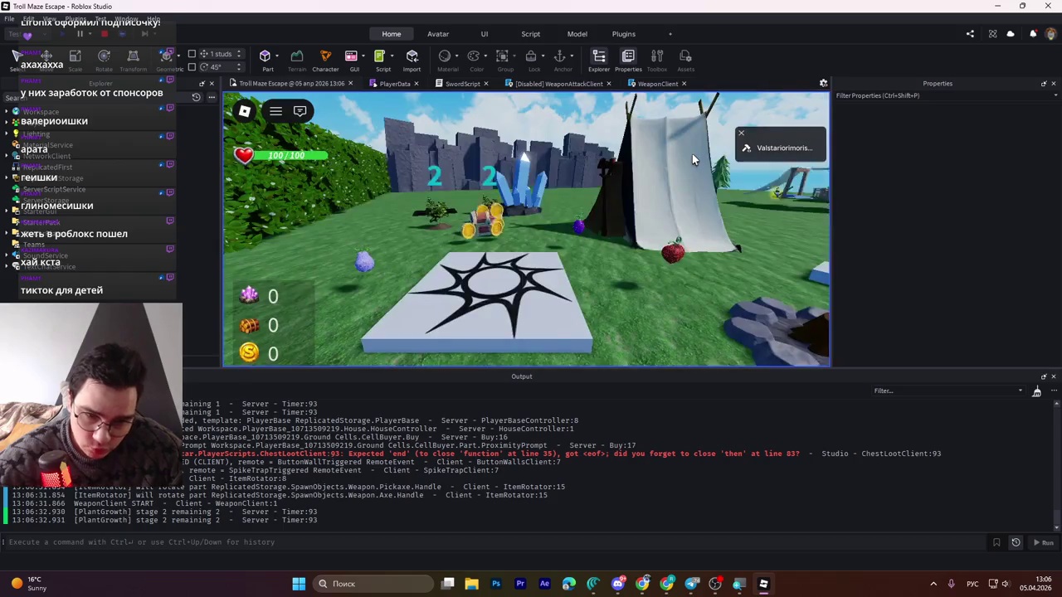
- Swing the sword at attack speed 23 while running toward the chest
{"action": "key", "text": "w"}
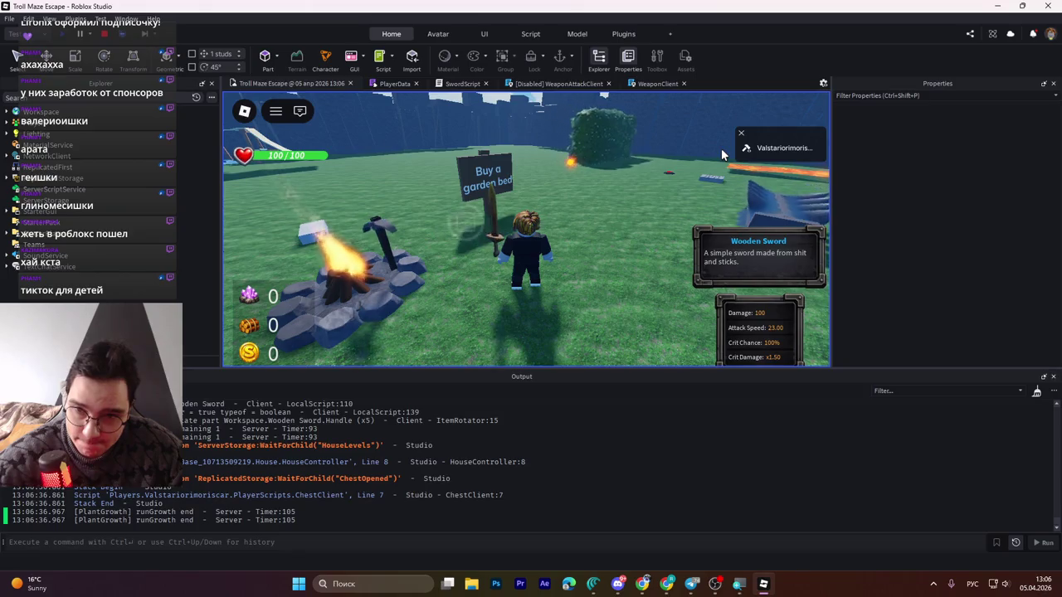
{"action": "left_click", "coordinate": [721, 156]}
{"action": "key", "text": "w"}
{"action": "left_click", "coordinate": [722, 155]}
{"action": "key", "text": "w"}
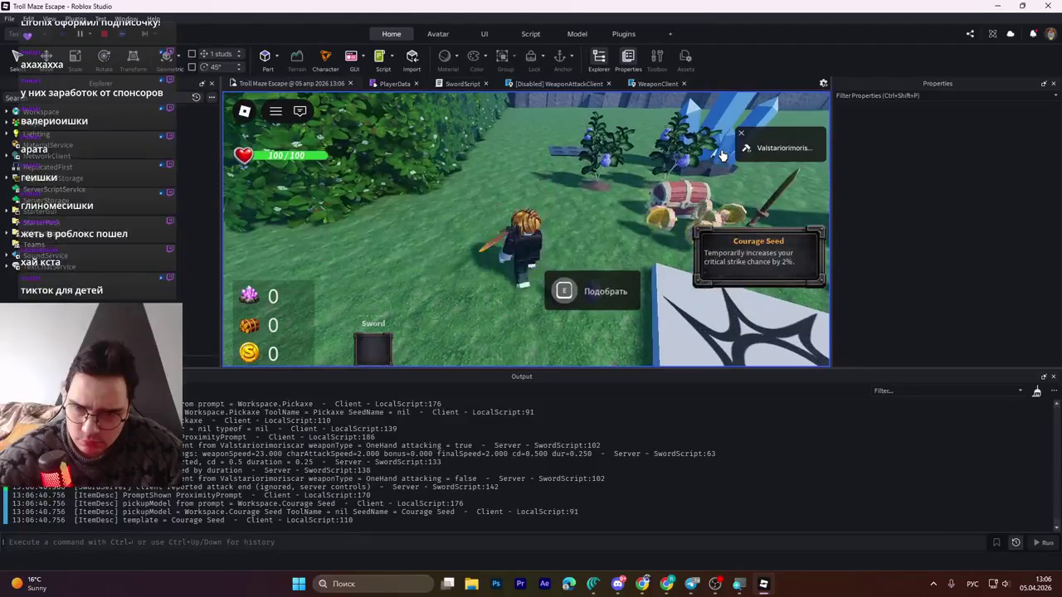
{"action": "left_click", "coordinate": [722, 155]}
{"action": "left_click", "coordinate": [721, 155]}
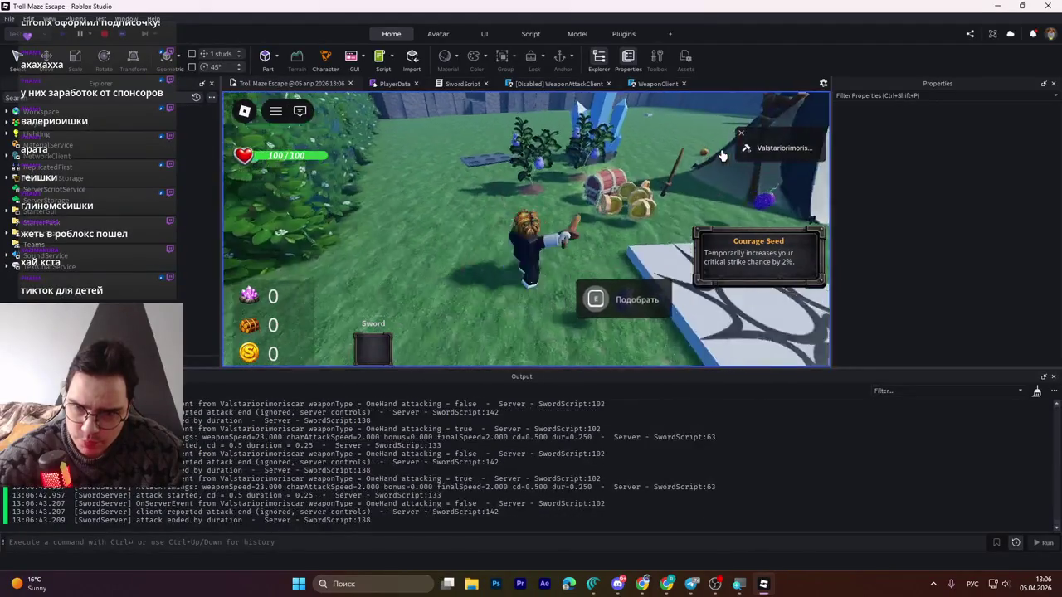
- Pick up the Courage Seed, compare boosted swing timings, then stop the playtest
{"action": "key", "text": "w"}
{"action": "key", "text": "e"}
{"action": "left_click", "coordinate": [722, 155]}
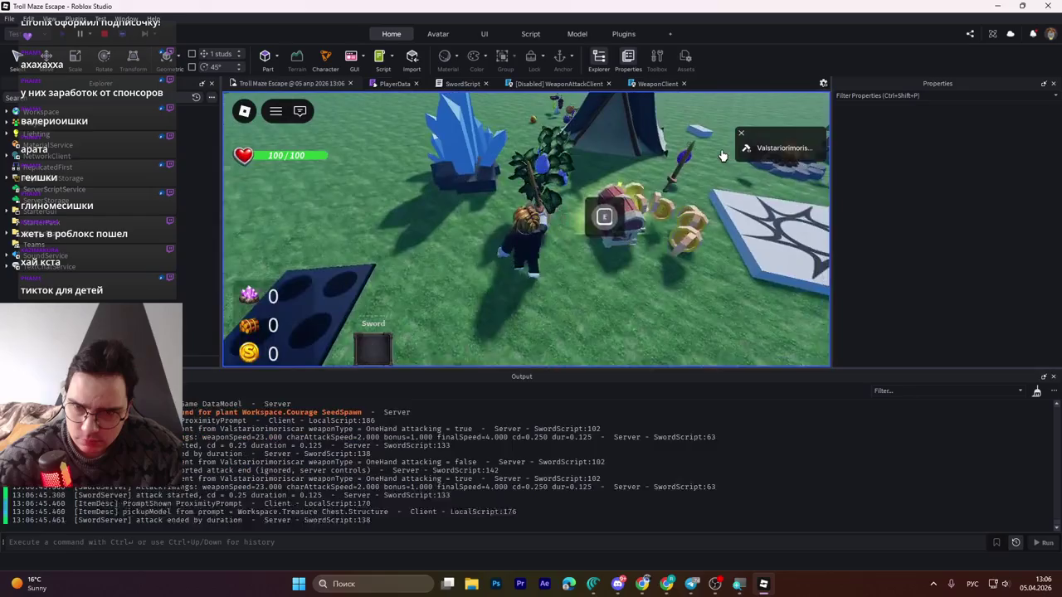
{"action": "key", "text": "w"}
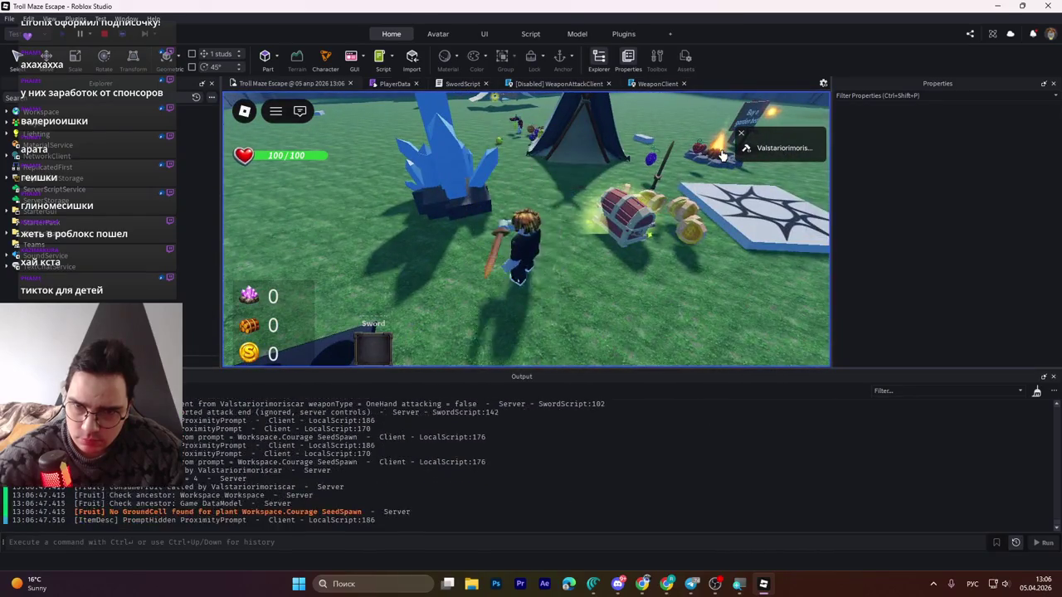
{"action": "left_click", "coordinate": [721, 155]}
{"action": "left_click", "coordinate": [722, 155]}
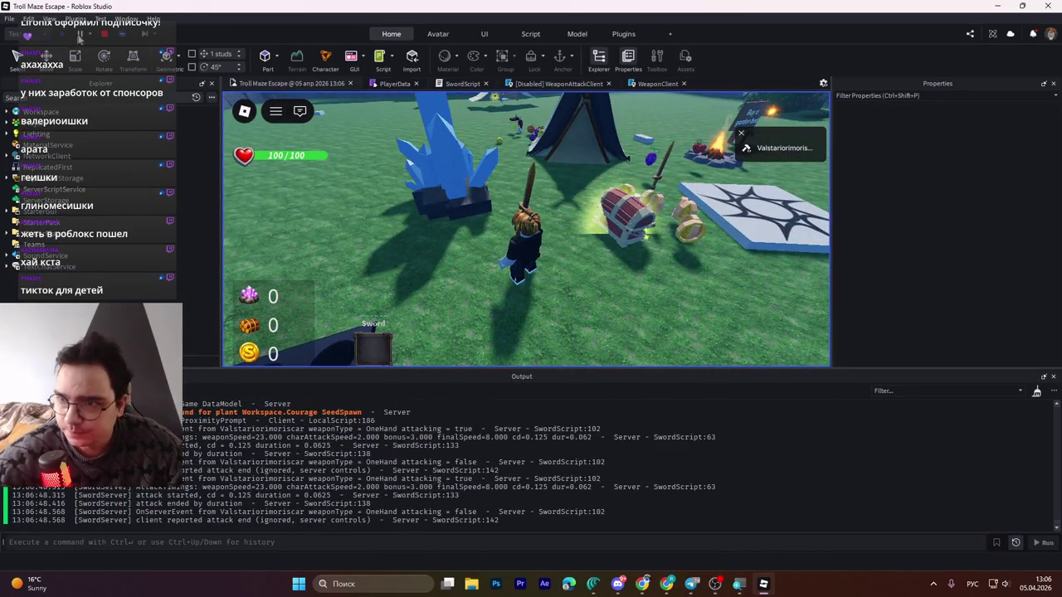
{"action": "left_click", "coordinate": [104, 34]}
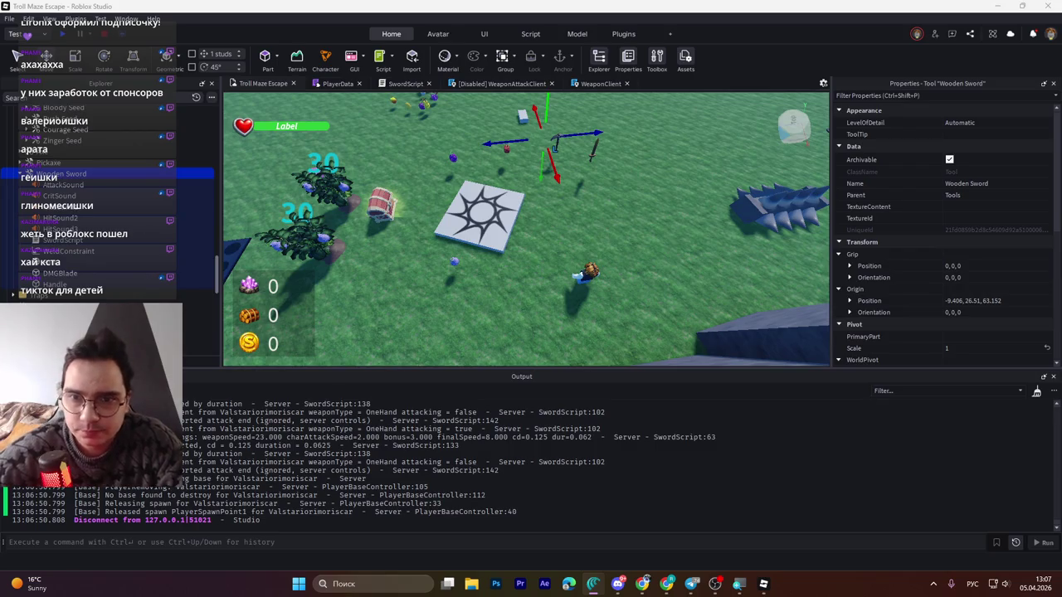
- Look through the open WeaponClient and SwordScript script tabs
{"action": "key", "text": "alt+shift"}
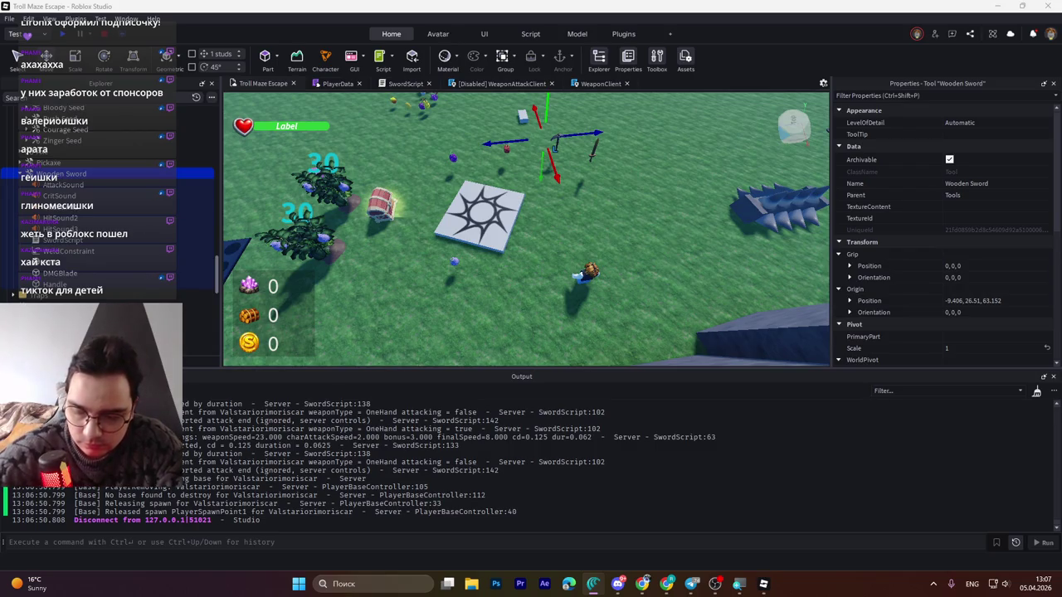
{"action": "left_click", "coordinate": [615, 84]}
{"action": "key", "text": "alt+Tab"}
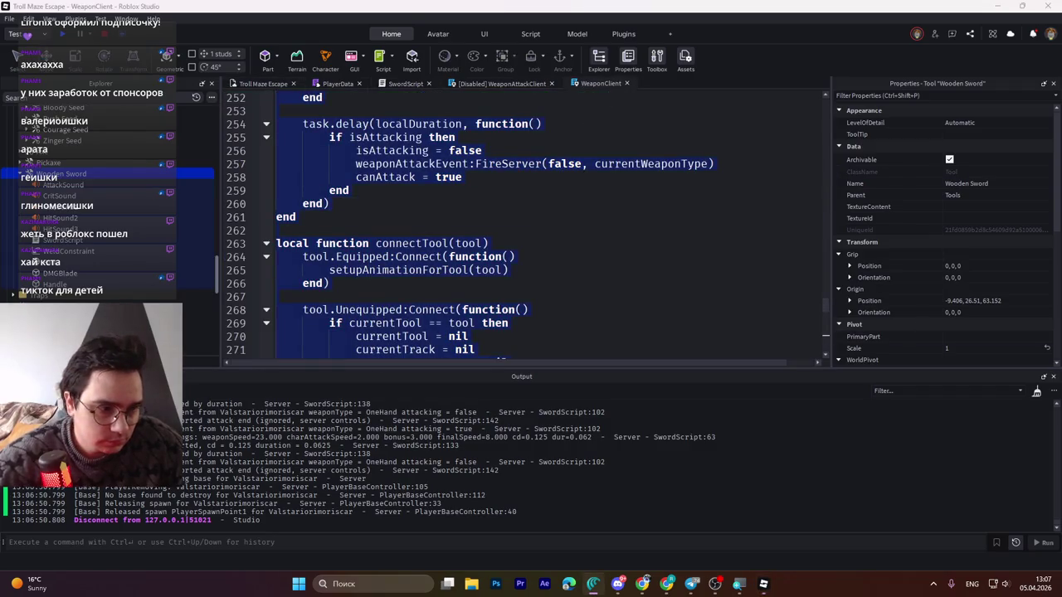
{"action": "key", "text": "alt+shift"}
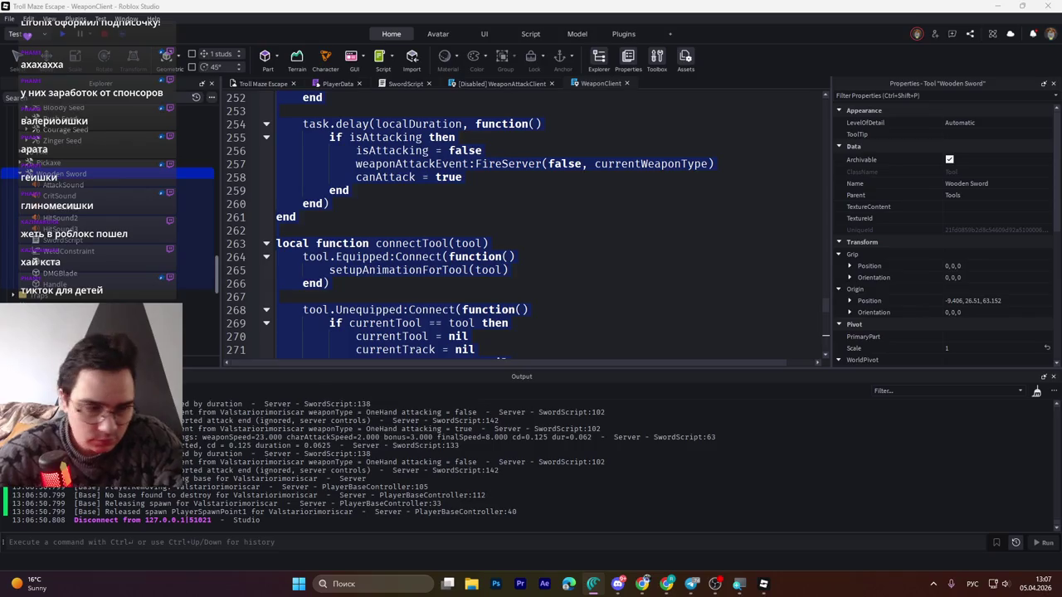
{"action": "key", "text": "alt+shift"}
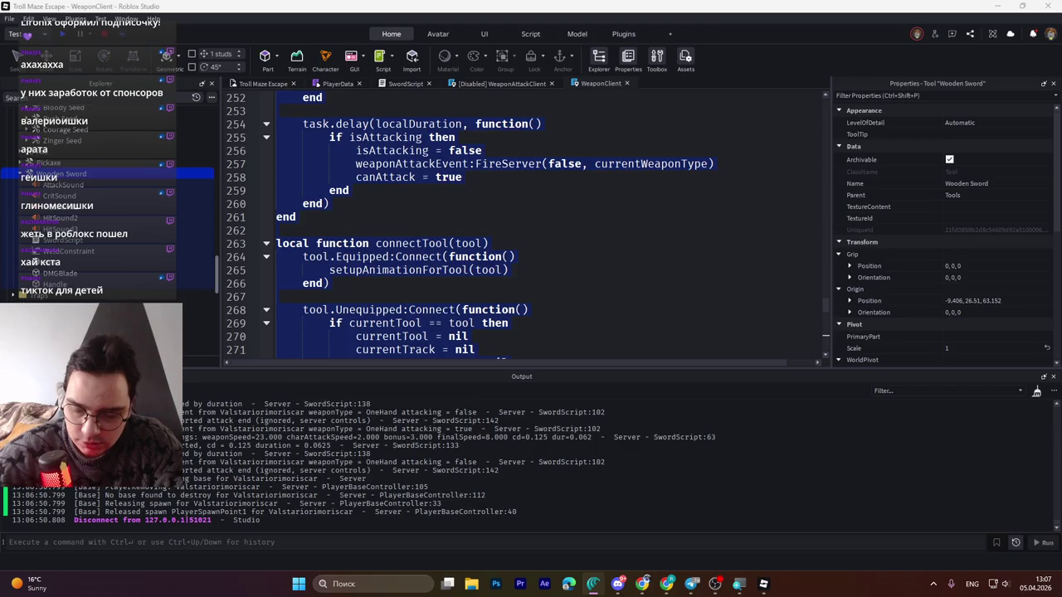
{"action": "key", "text": "alt+shift"}
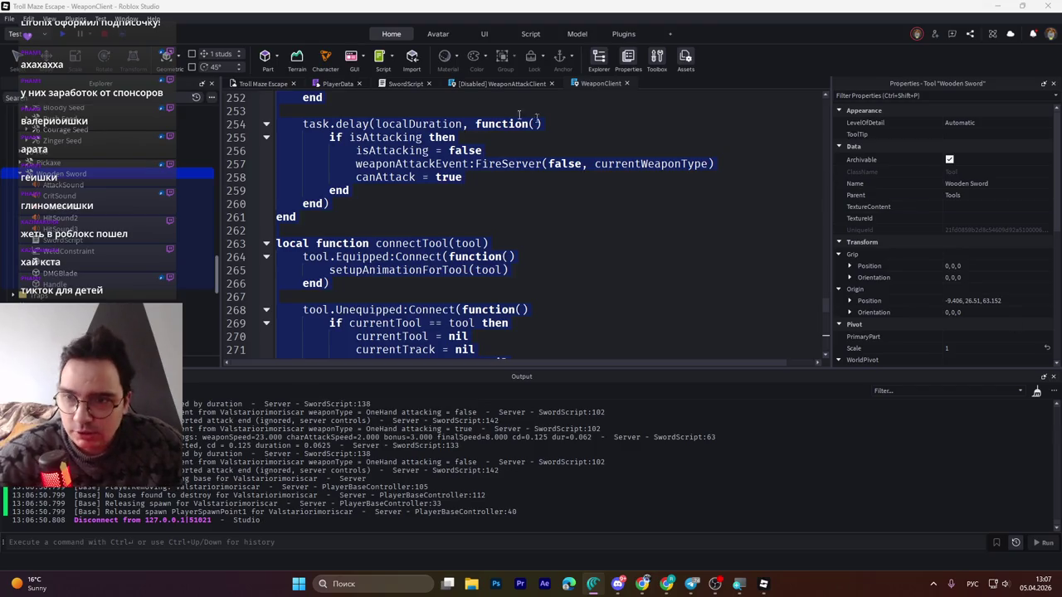
{"action": "left_click", "coordinate": [403, 83]}
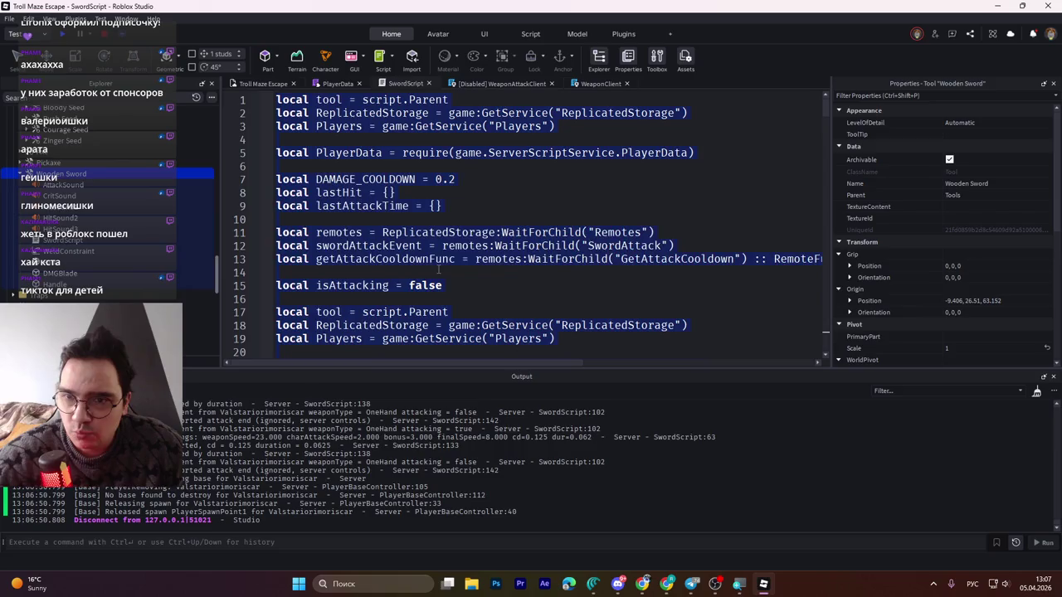
{"action": "key", "text": "alt+Tab"}
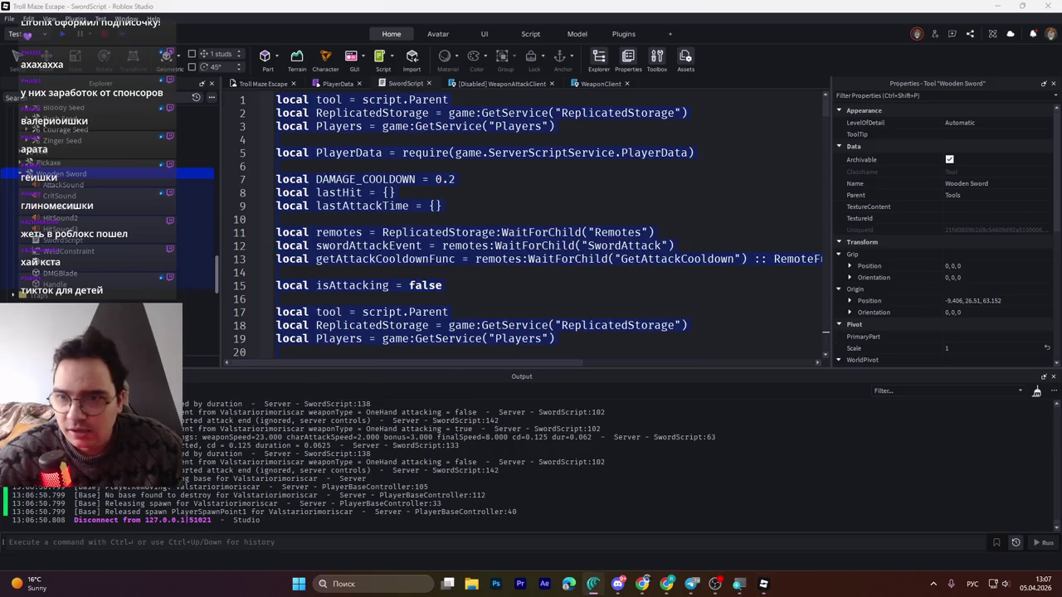
- Close the PlayerData and disabled WeaponAttackClient tabs, leaving WeaponClient showing
{"action": "left_click", "coordinate": [360, 84]}
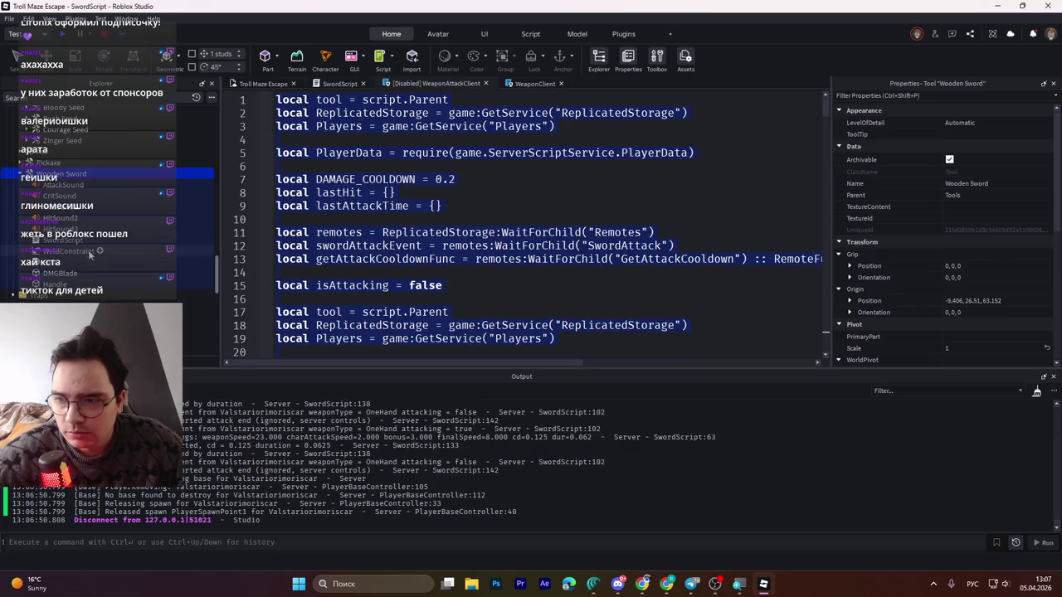
{"action": "key", "text": "alt+Tab"}
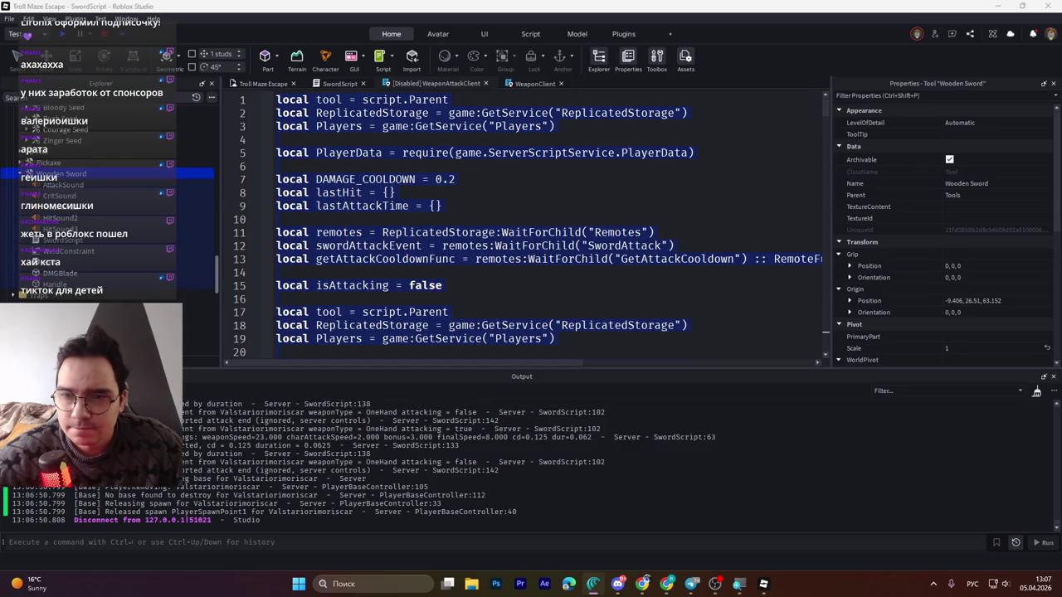
{"action": "left_click", "coordinate": [516, 84]}
{"action": "left_click", "coordinate": [440, 84]}
{"action": "left_click", "coordinate": [485, 84]}
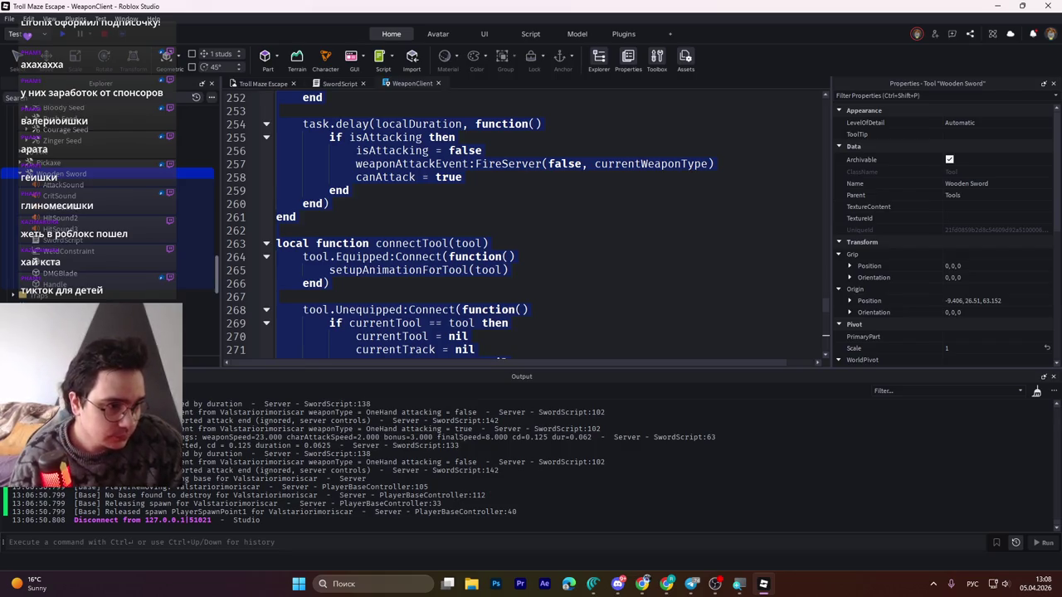
{"action": "key", "text": "alt+Tab"}
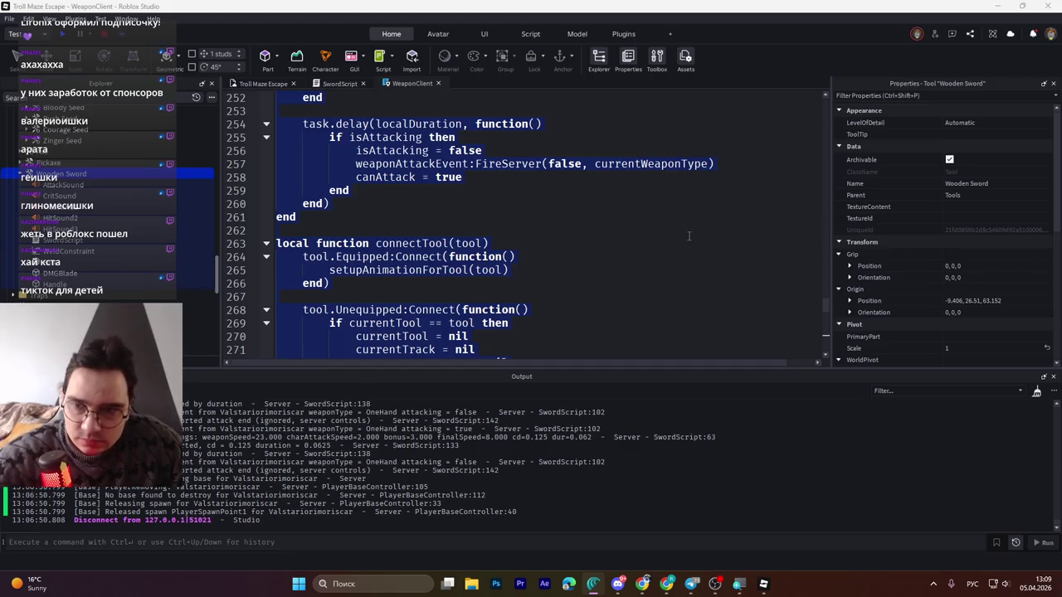
- Search WeaponClient for currentTrack and find its first occurrence
{"action": "left_click", "coordinate": [646, 224]}
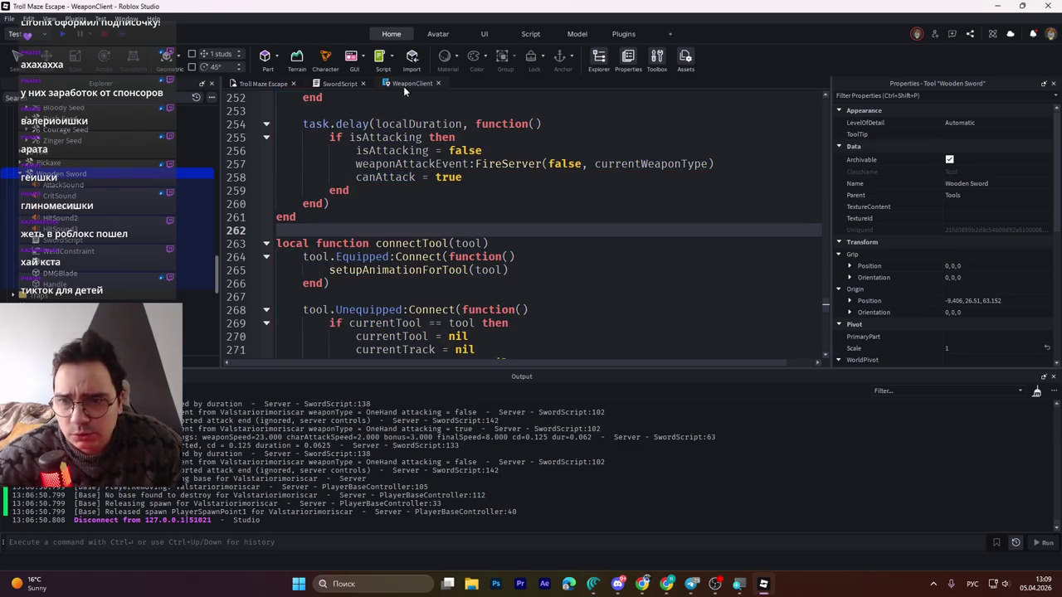
{"action": "left_click", "coordinate": [517, 191]}
{"action": "key", "text": "ctrl+f"}
{"action": "type", "text": "currentTrack"}
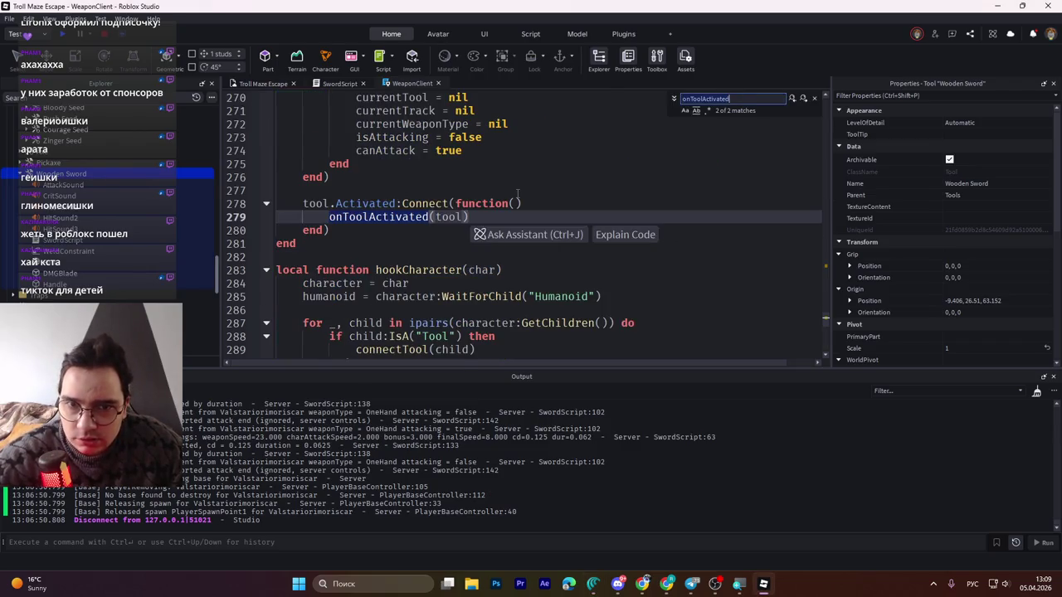
{"action": "key", "text": "Return"}
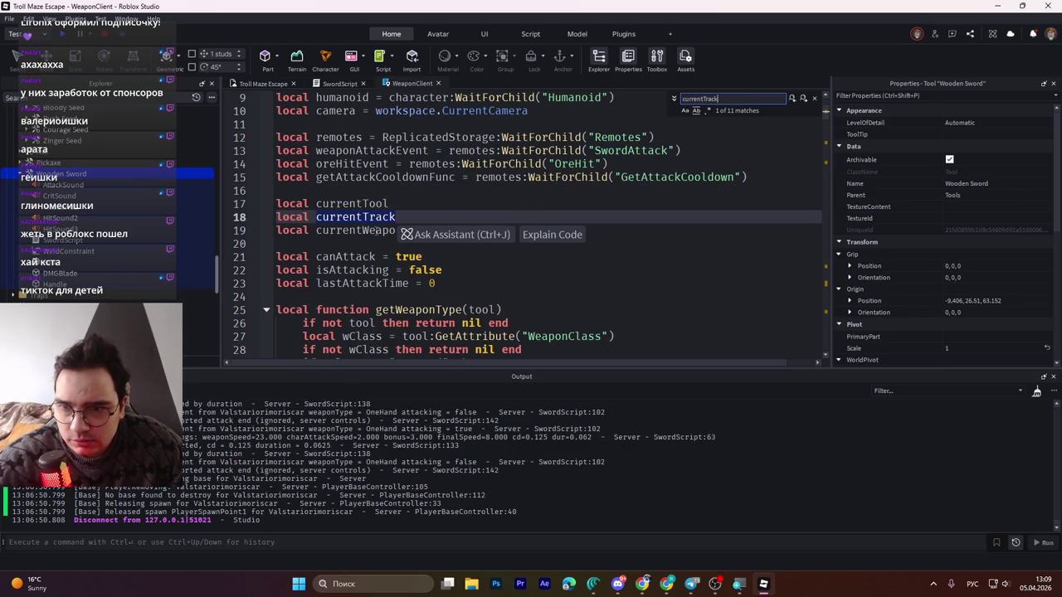
- Step through the currentTrack matches to the animation-speed block at line 233
{"action": "mouse_move", "coordinate": [369, 235]}
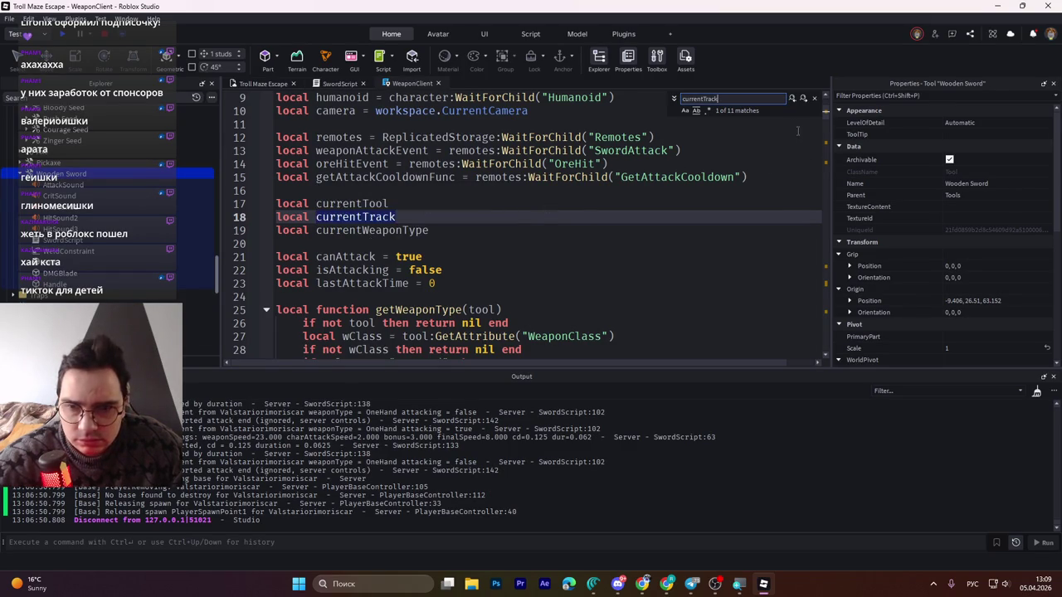
{"action": "left_click", "coordinate": [803, 98]}
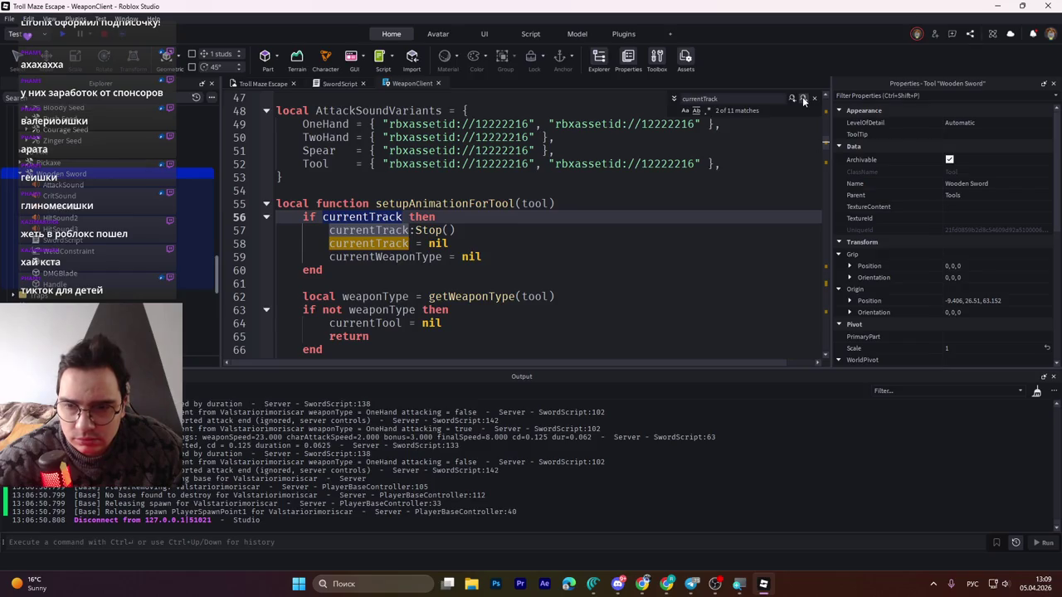
{"action": "left_click", "coordinate": [803, 98]}
{"action": "left_click", "coordinate": [803, 99]}
{"action": "left_click", "coordinate": [803, 99]}
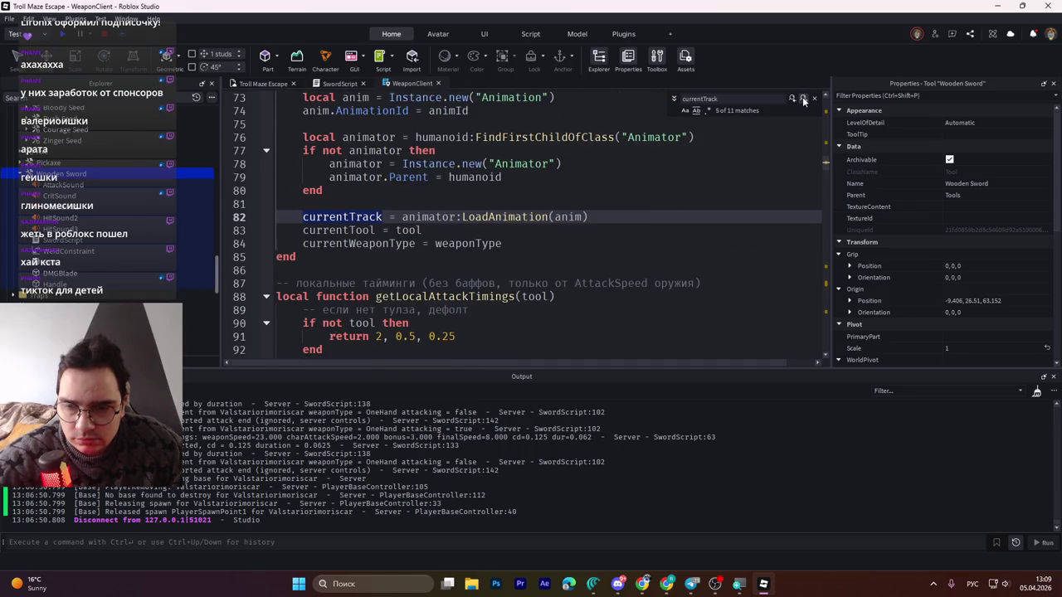
{"action": "left_click", "coordinate": [803, 99]}
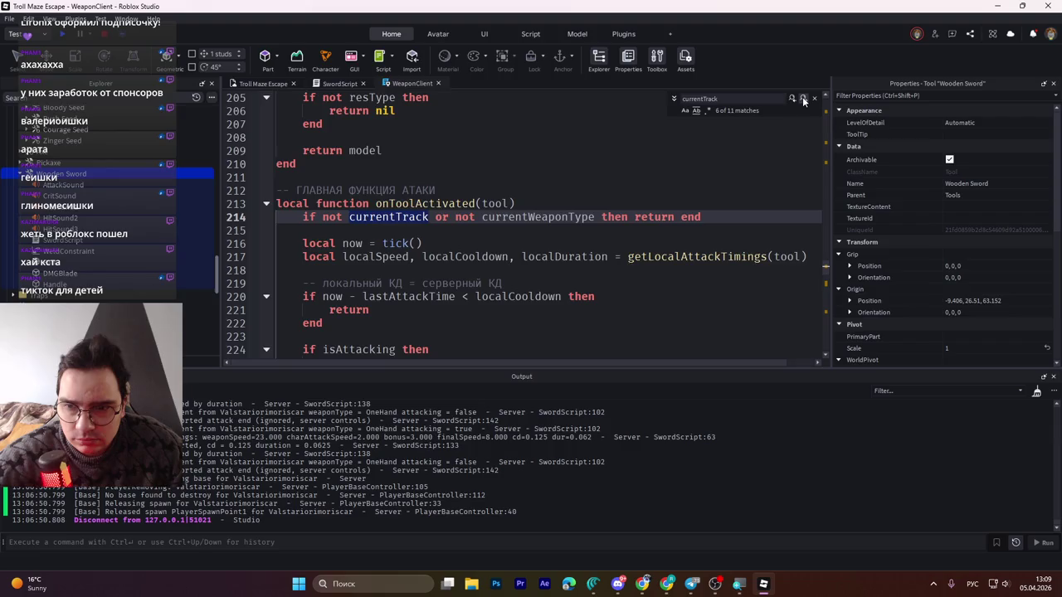
{"action": "left_click", "coordinate": [803, 99]}
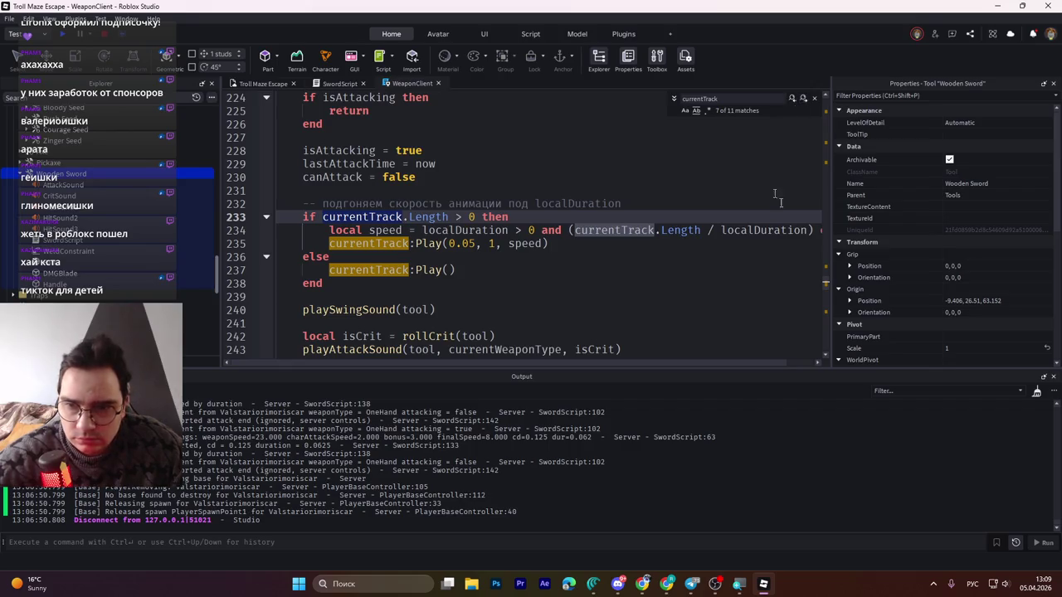
{"action": "key", "text": "alt+Tab"}
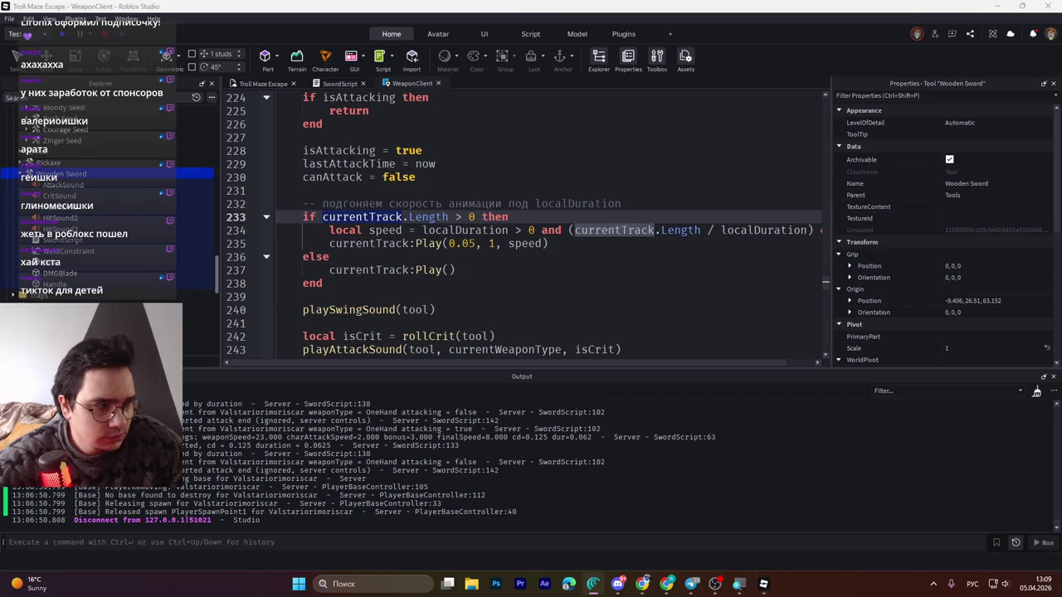
{"action": "left_click", "coordinate": [320, 216]}
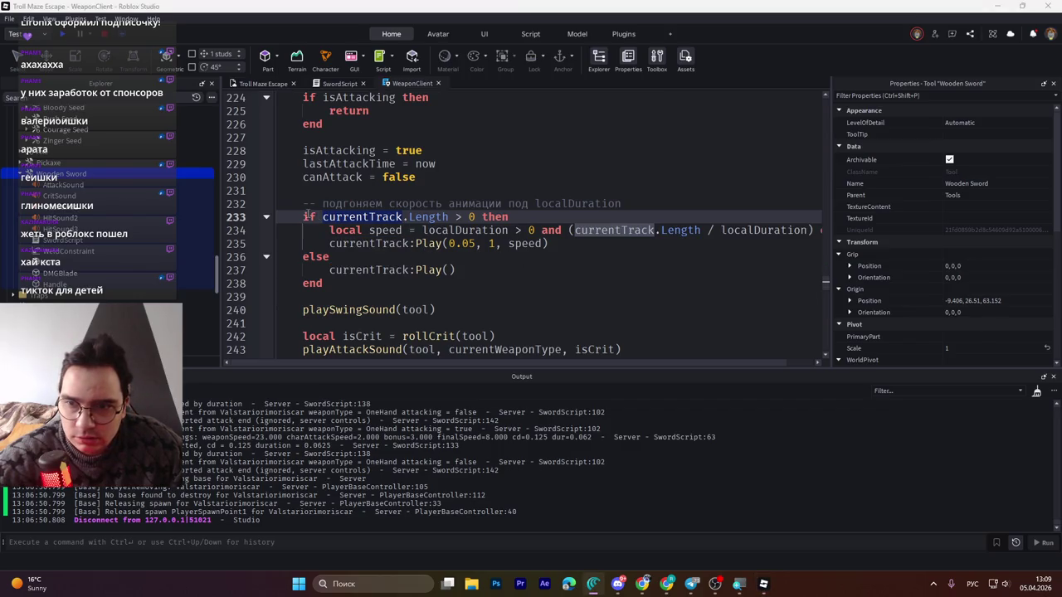
{"action": "left_click", "coordinate": [302, 217]}
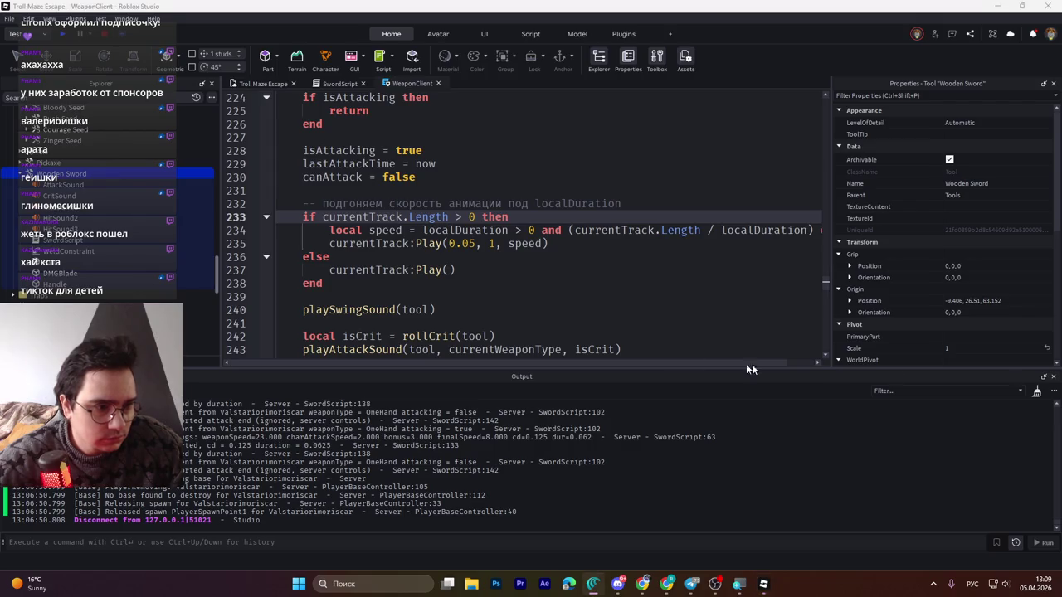
{"action": "left_click_drag", "start_coordinate": [330, 285], "coordinate": [277, 218]}
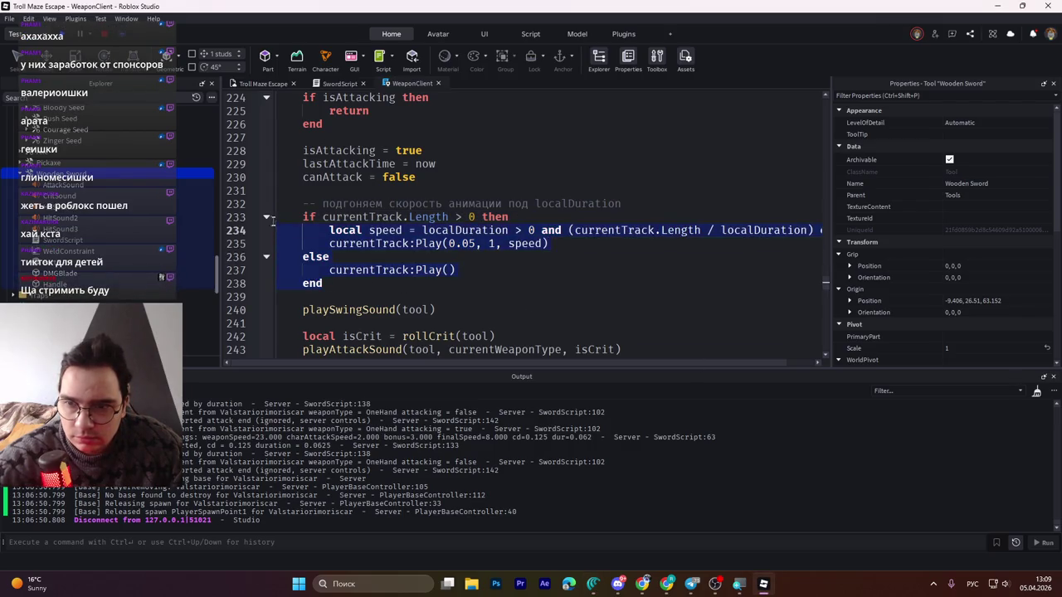
{"action": "type", "text": "-- играем анимацию с нормальной скоростью, без магии     currentTrack:Play()"}
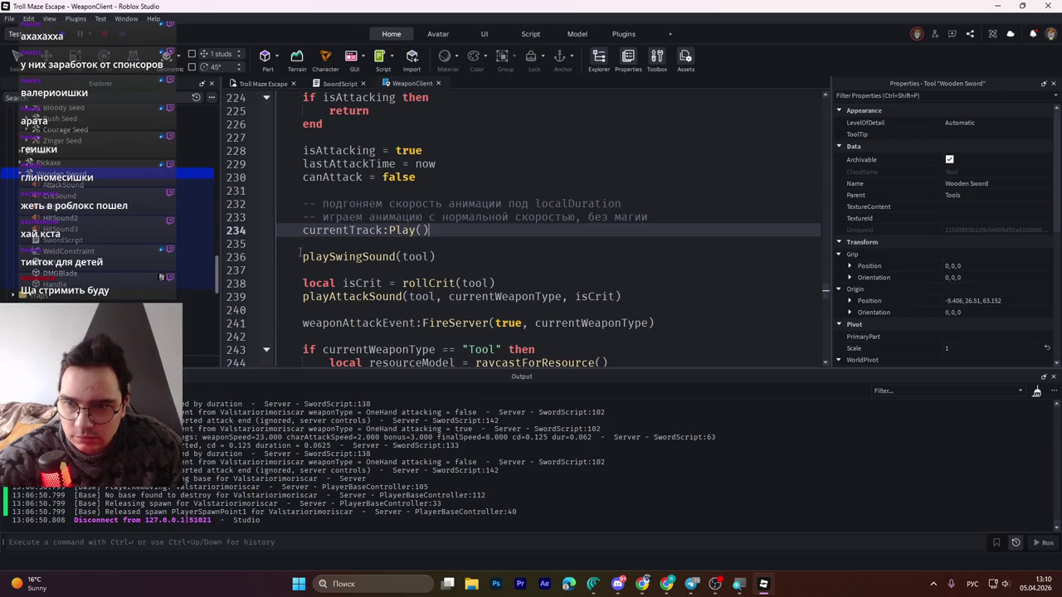
{"action": "left_click_drag", "start_coordinate": [295, 214], "coordinate": [277, 204]}
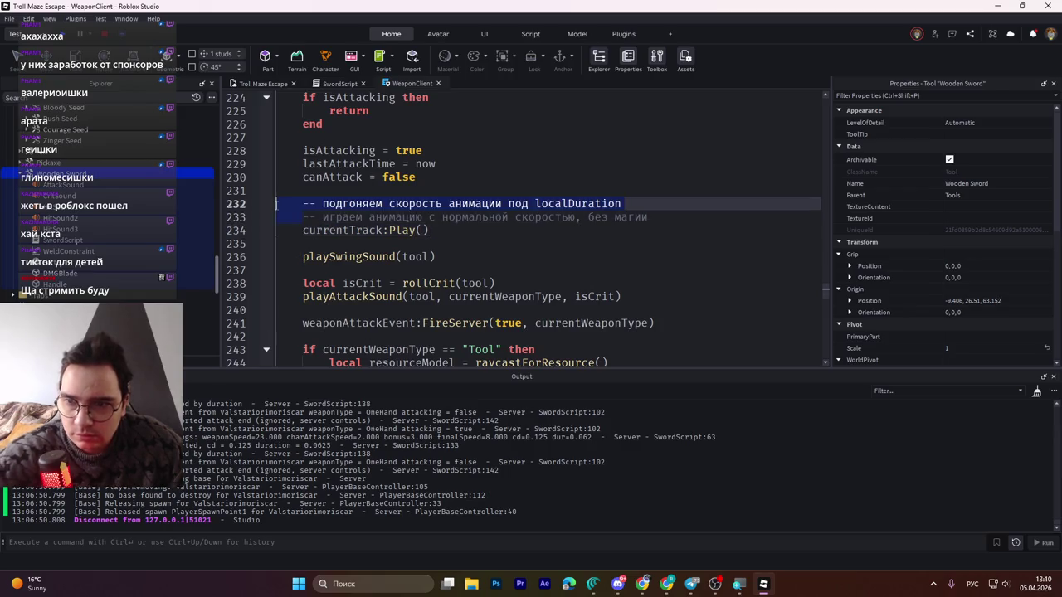
{"action": "key", "text": "BackSpace"}
{"action": "key", "text": "Tab"}
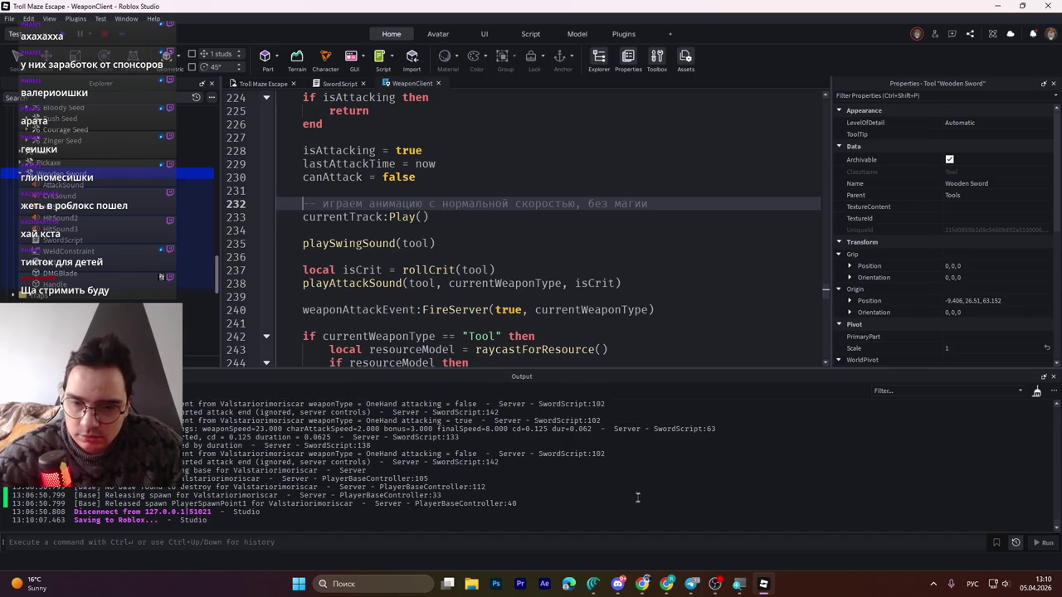
{"action": "key", "text": "ctrl+s"}
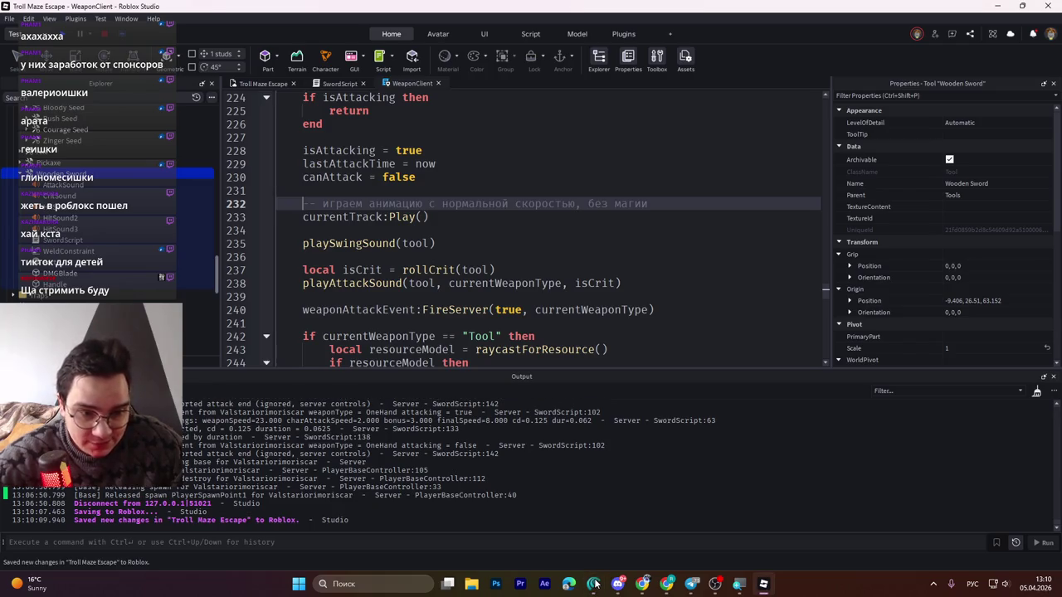
{"action": "left_click", "coordinate": [543, 243]}
{"action": "scroll", "coordinate": [582, 224], "scroll_direction": "up", "scroll_amount": 2}
{"action": "scroll", "coordinate": [582, 224], "scroll_direction": "down", "scroll_amount": 4}
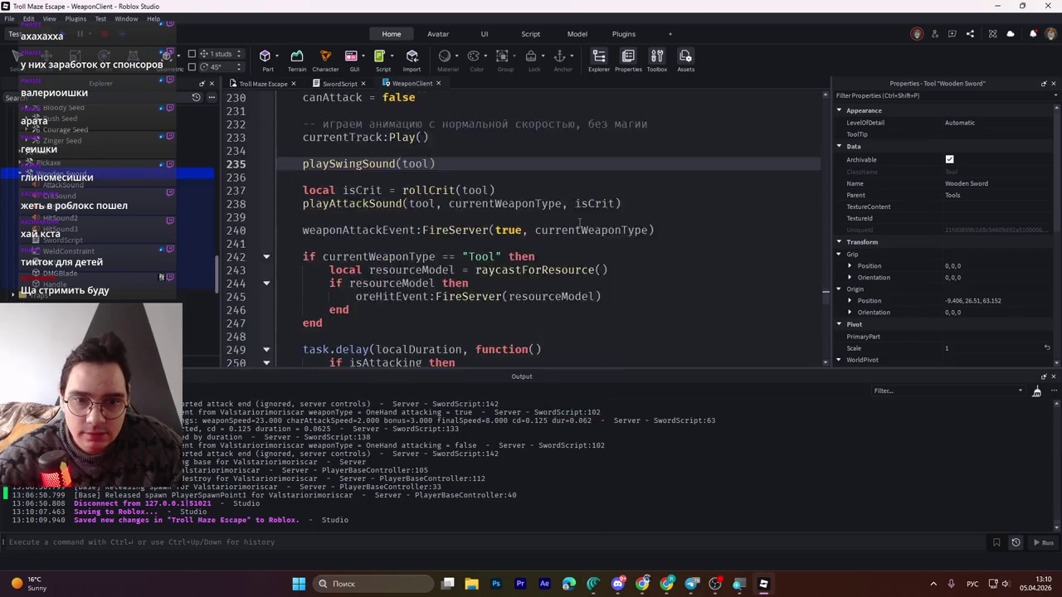
{"action": "scroll", "coordinate": [582, 224], "scroll_direction": "up", "scroll_amount": 3}
{"action": "left_click", "coordinate": [593, 584]}
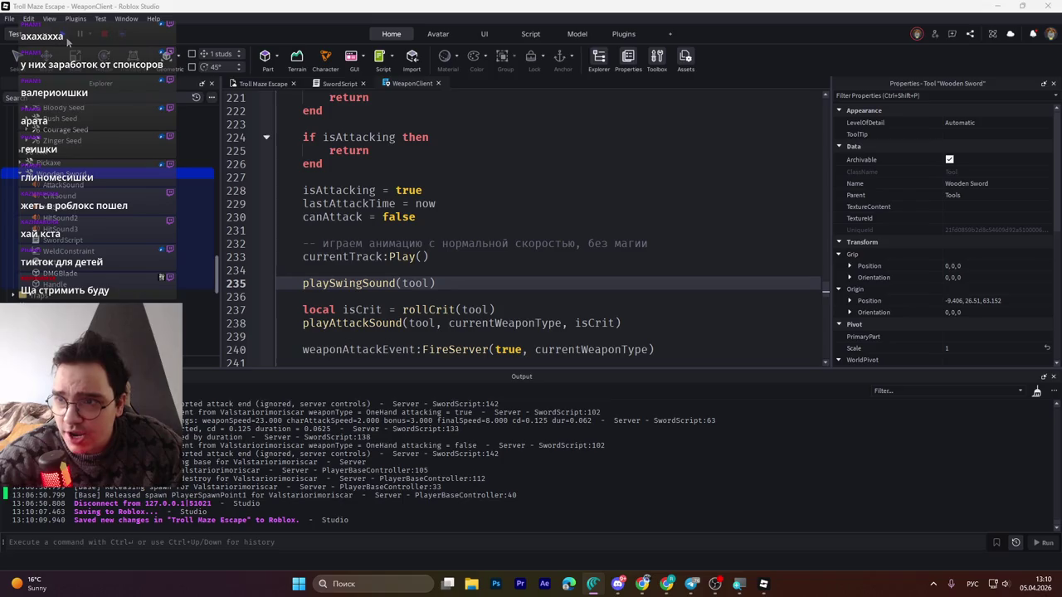
- Select the Wooden Sword tool in the Troll Maze Escape world
{"action": "left_click", "coordinate": [233, 86]}
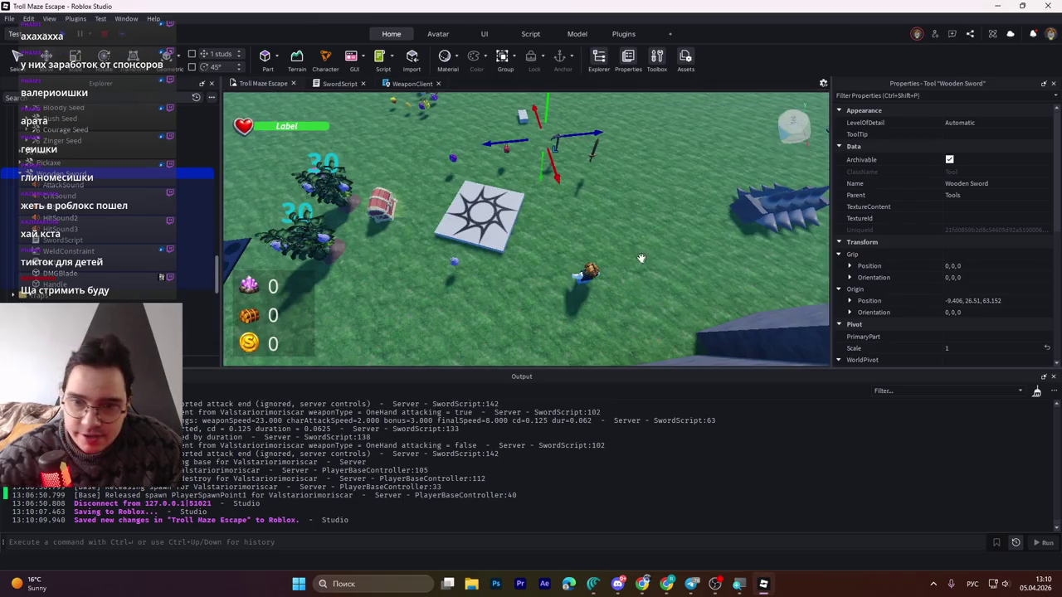
{"action": "left_click", "coordinate": [578, 275]}
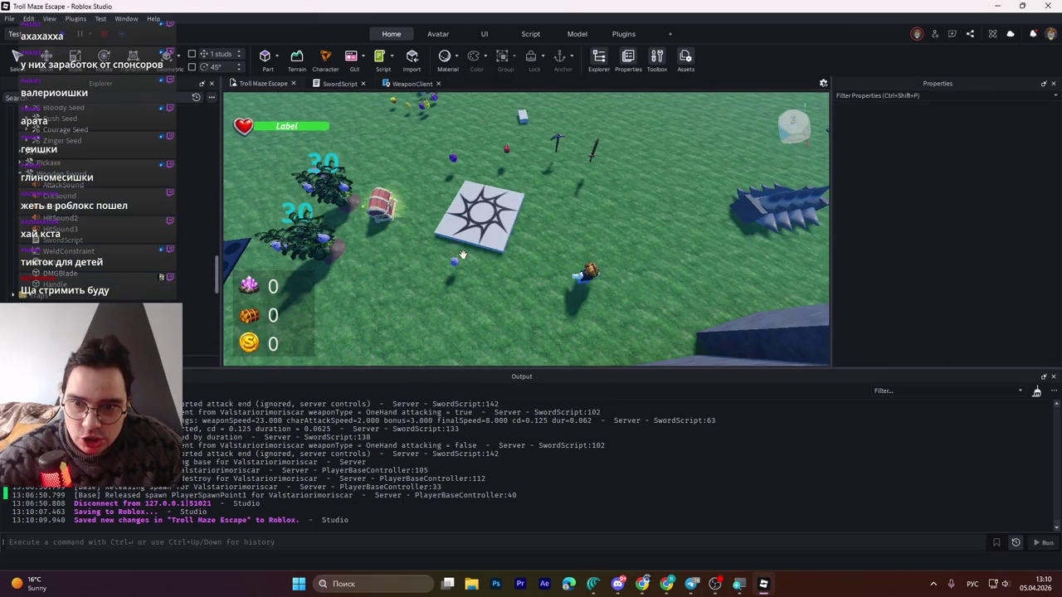
{"action": "left_click", "coordinate": [586, 275]}
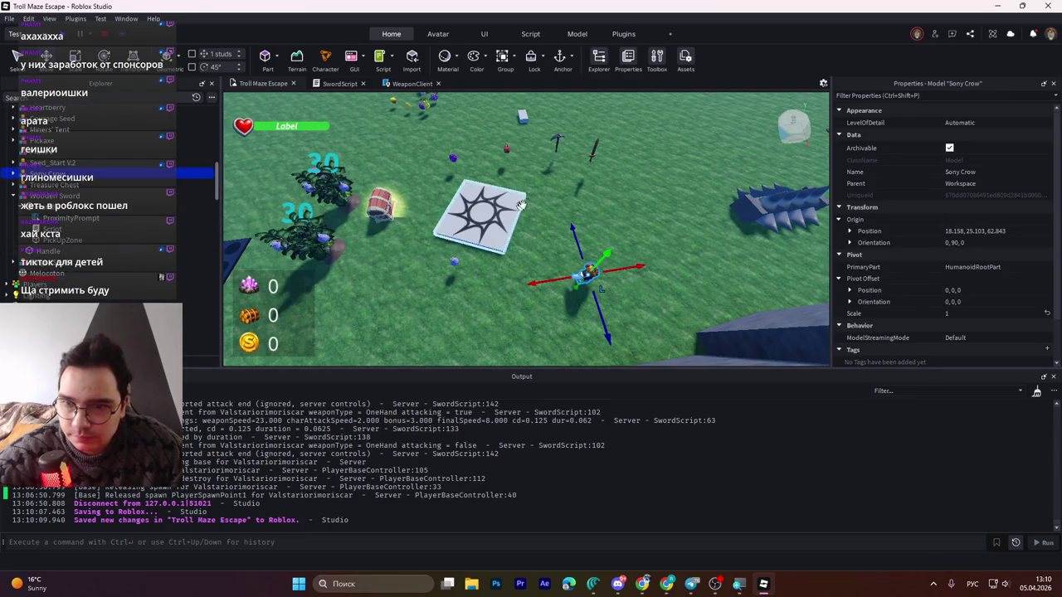
{"action": "scroll", "coordinate": [143, 297], "scroll_direction": "down", "scroll_amount": 6}
{"action": "scroll", "coordinate": [144, 297], "scroll_direction": "down", "scroll_amount": 3}
{"action": "left_click", "coordinate": [144, 261]}
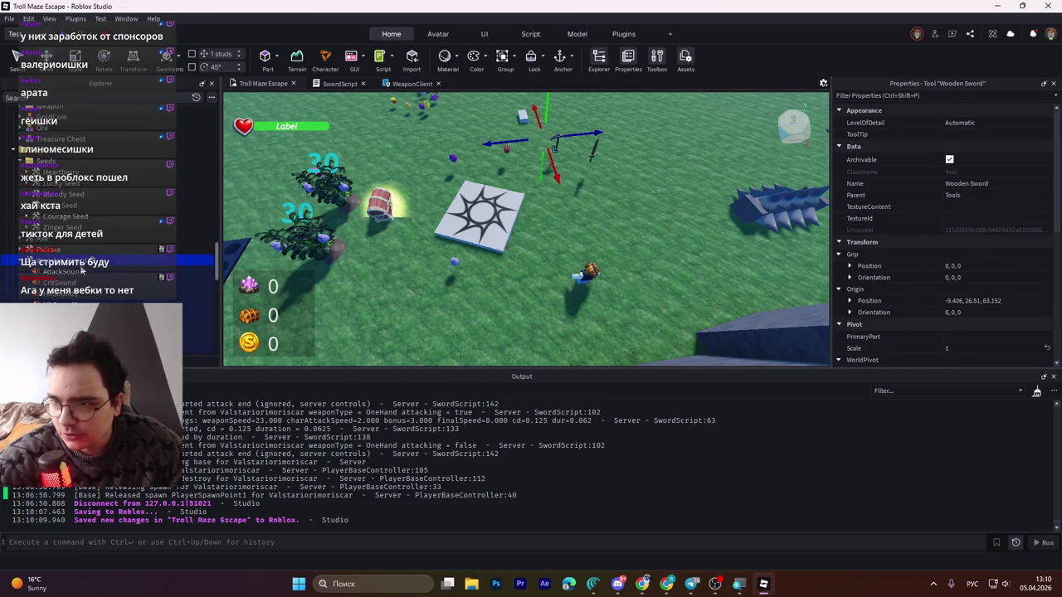
- Change the Wooden Sword's AttackSpeed attribute to 2 and go back to WeaponClient
{"action": "scroll", "coordinate": [971, 315], "scroll_direction": "down", "scroll_amount": 6}
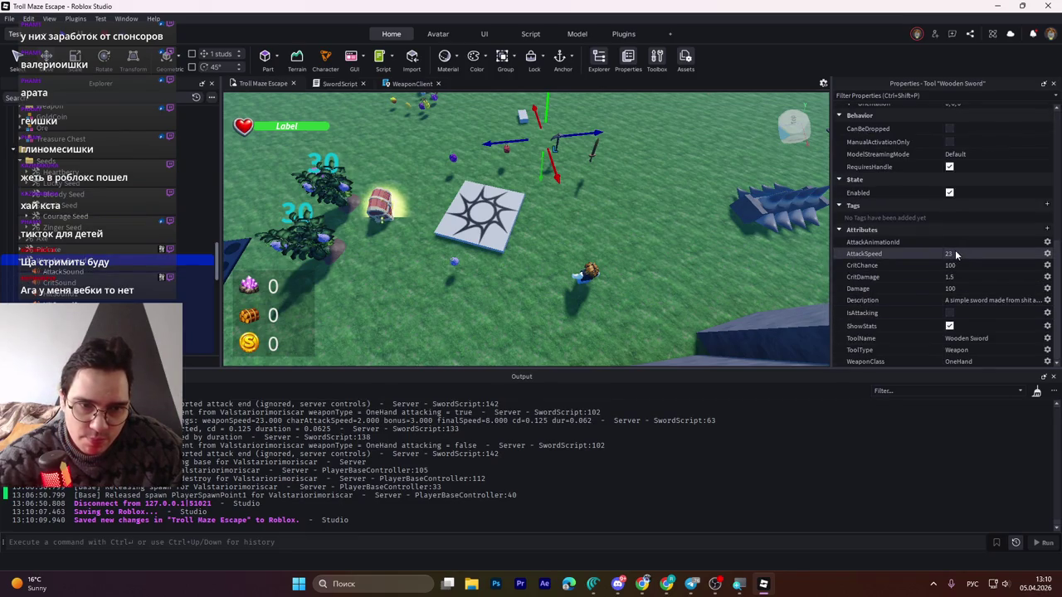
{"action": "left_click", "coordinate": [959, 254]}
{"action": "type", "text": "1"}
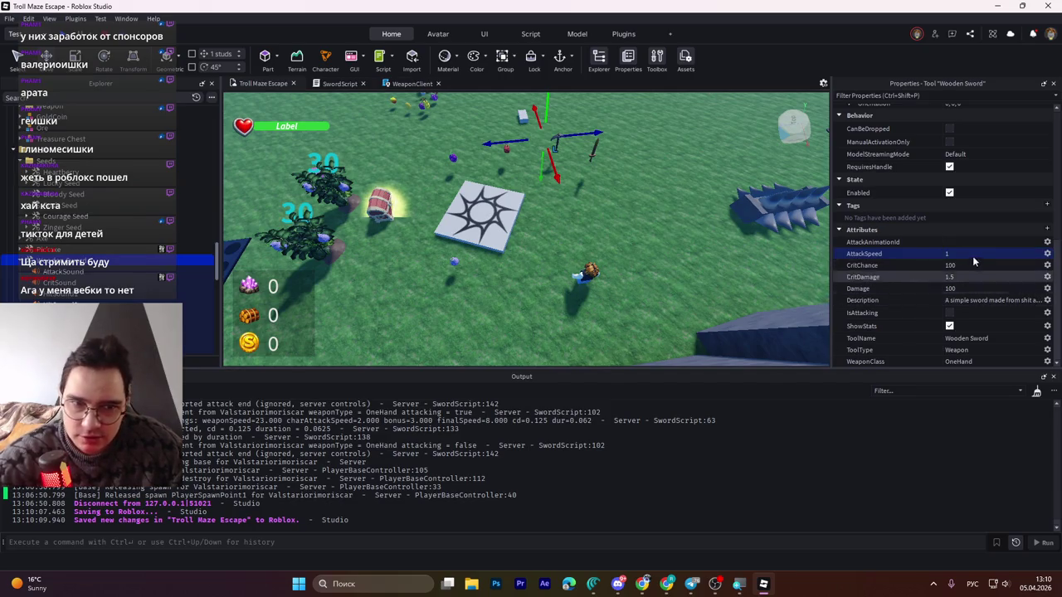
{"action": "key", "text": "BackSpace"}
{"action": "type", "text": "2"}
{"action": "key", "text": "Return"}
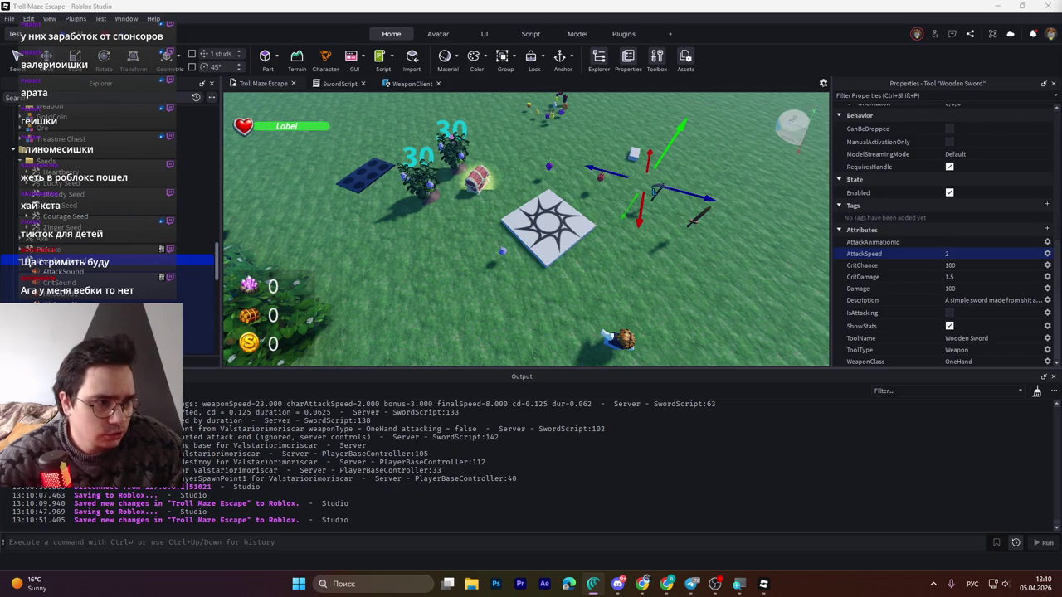
{"action": "left_click", "coordinate": [407, 84]}
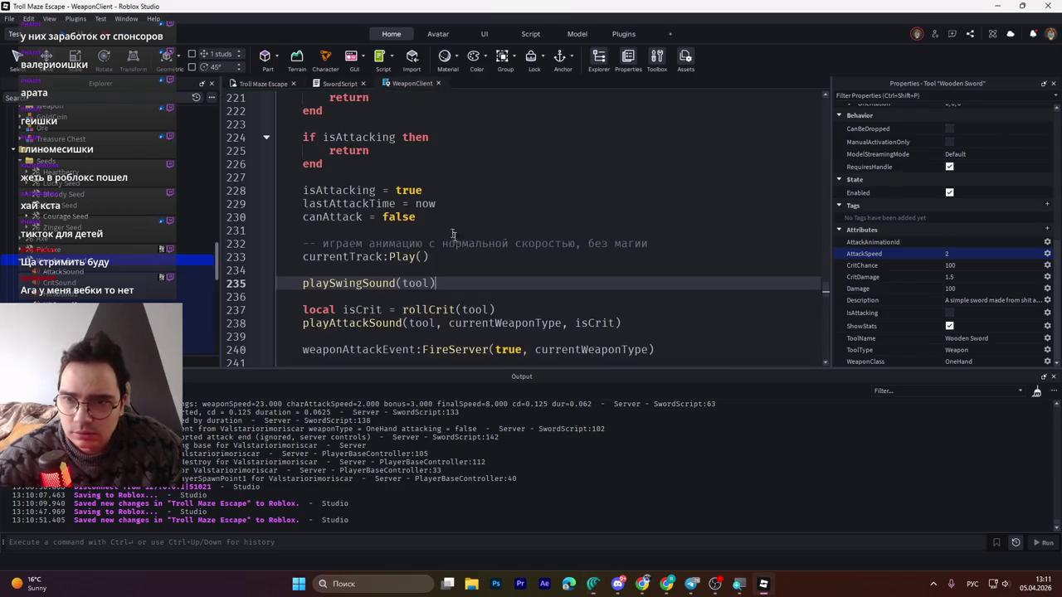
- Find the getLocalAttackTimings function in WeaponClient
{"action": "left_click", "coordinate": [453, 234]}
{"action": "key", "text": "ctrl+f"}
{"action": "scroll", "coordinate": [453, 235], "scroll_direction": "down", "scroll_amount": 1}
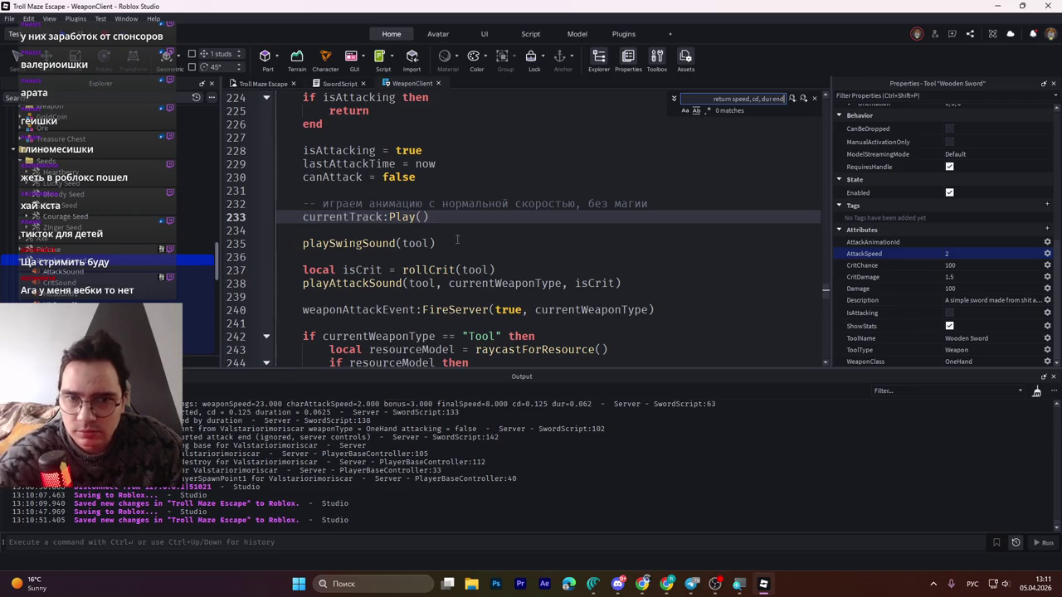
{"action": "key", "text": "alt+Tab"}
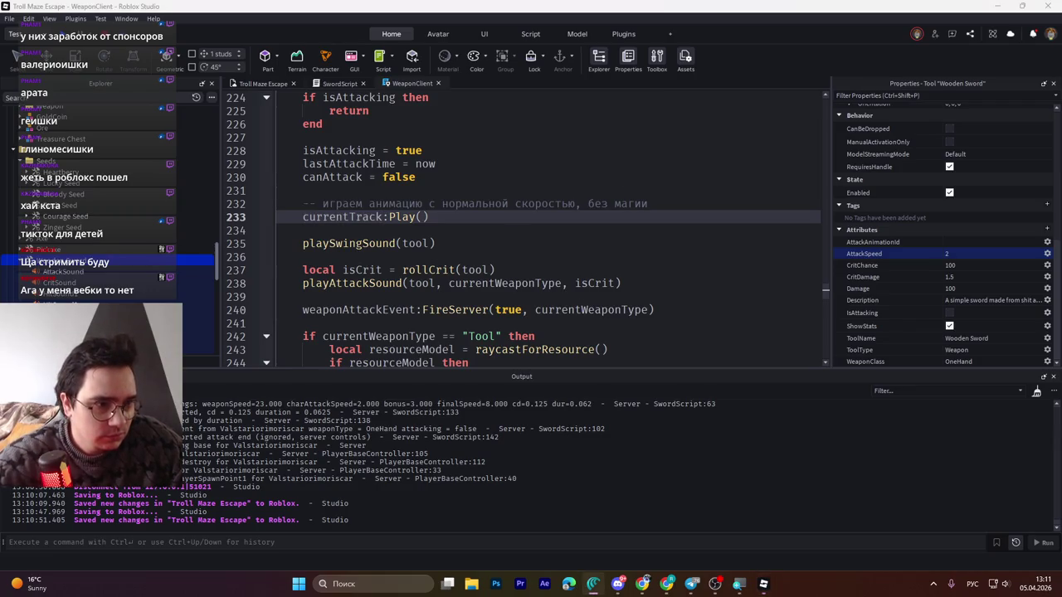
{"action": "left_click", "coordinate": [730, 177]}
{"action": "key", "text": "ctrl+f"}
{"action": "type", "text": "getLocalAttackTimings"}
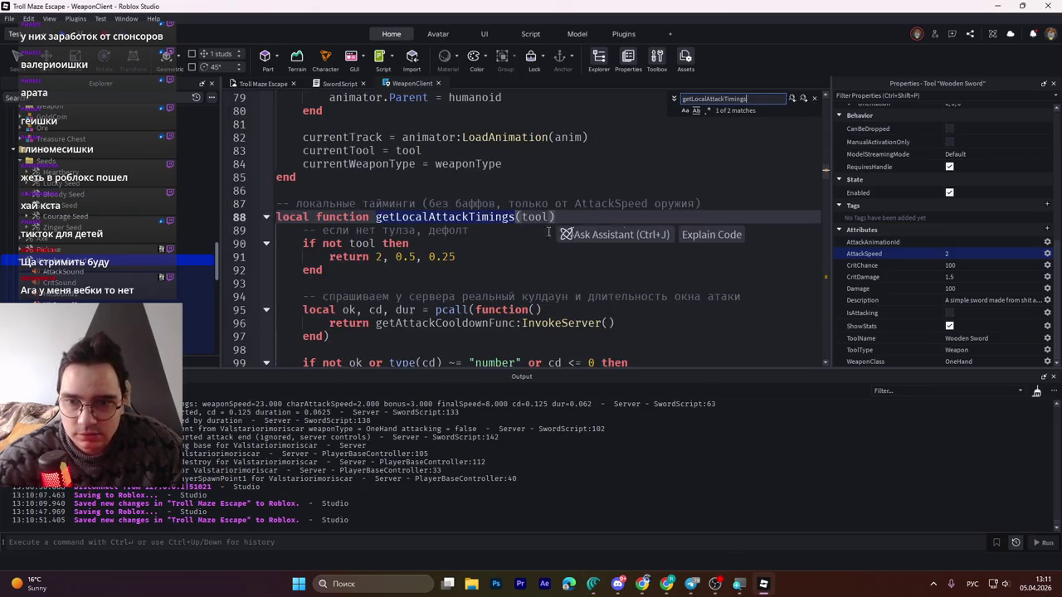
{"action": "key", "text": "alt+Tab"}
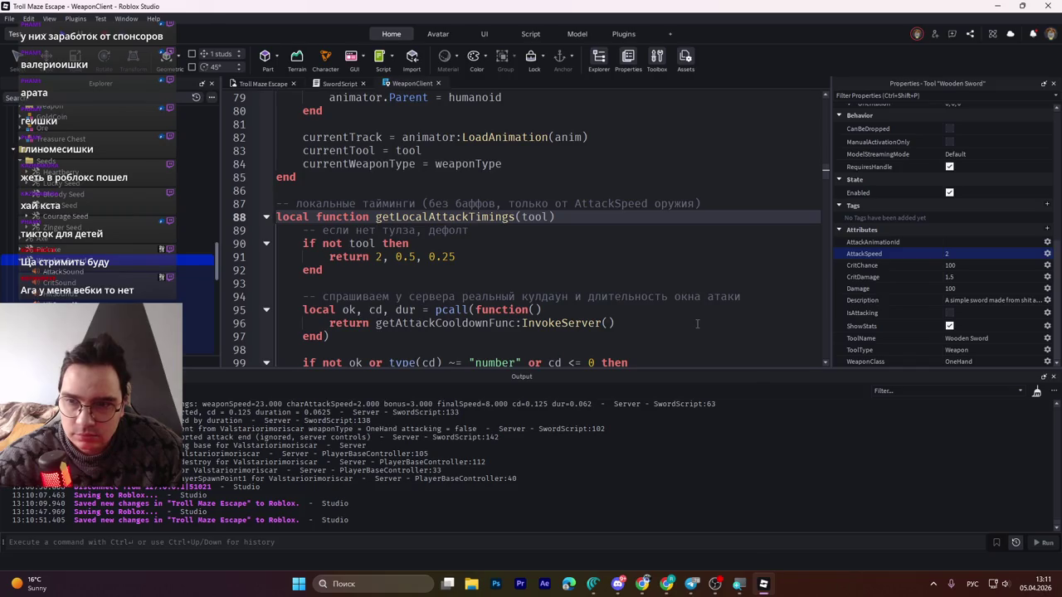
{"action": "scroll", "coordinate": [697, 324], "scroll_direction": "down", "scroll_amount": 3}
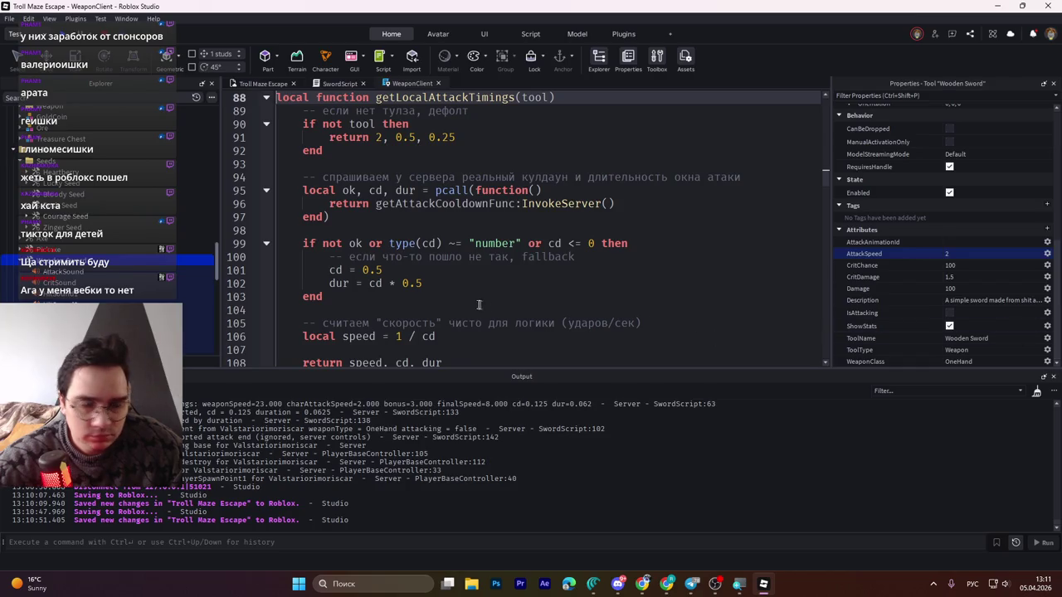
- Replace getLocalAttackTimings' body with a version printing cd, dur and speed, then playtest
{"action": "left_click", "coordinate": [351, 292], "text": "shift"}
{"action": "left_click", "coordinate": [351, 296], "text": "shift"}
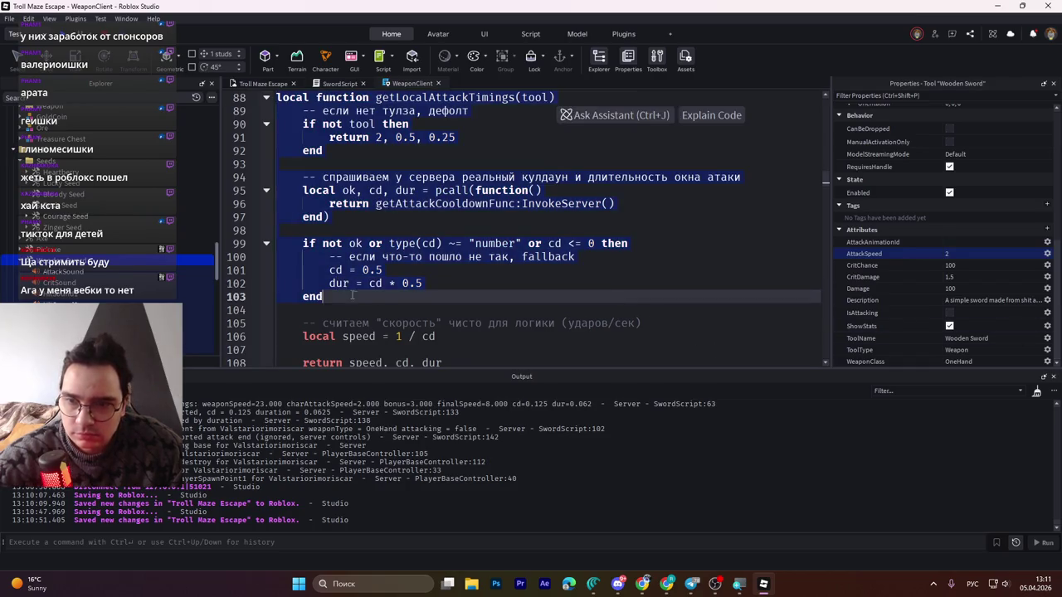
{"action": "key", "text": "ctrl+v"}
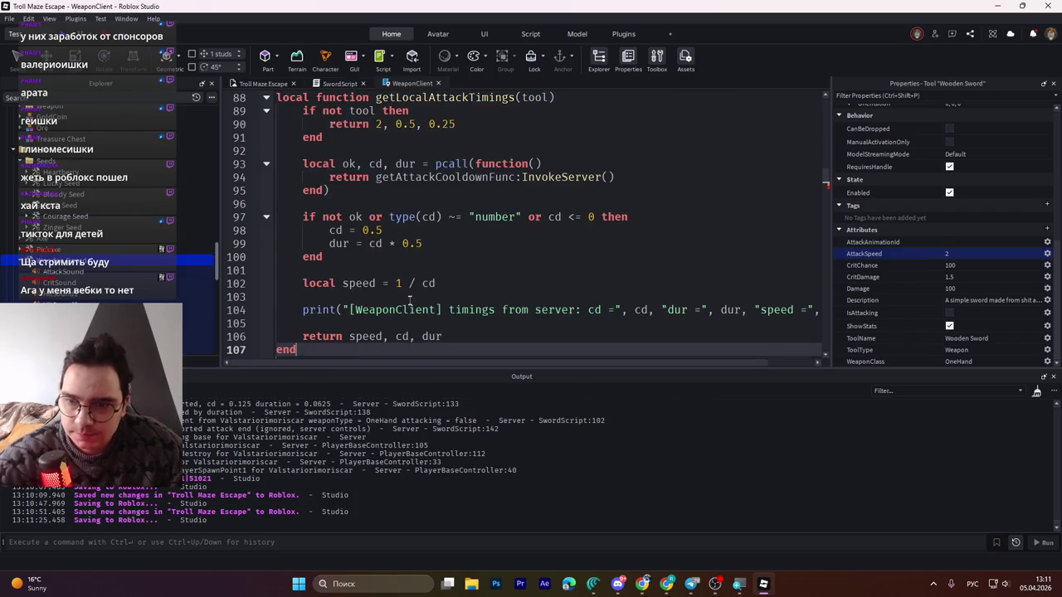
{"action": "scroll", "coordinate": [409, 260], "scroll_direction": "down", "scroll_amount": 2}
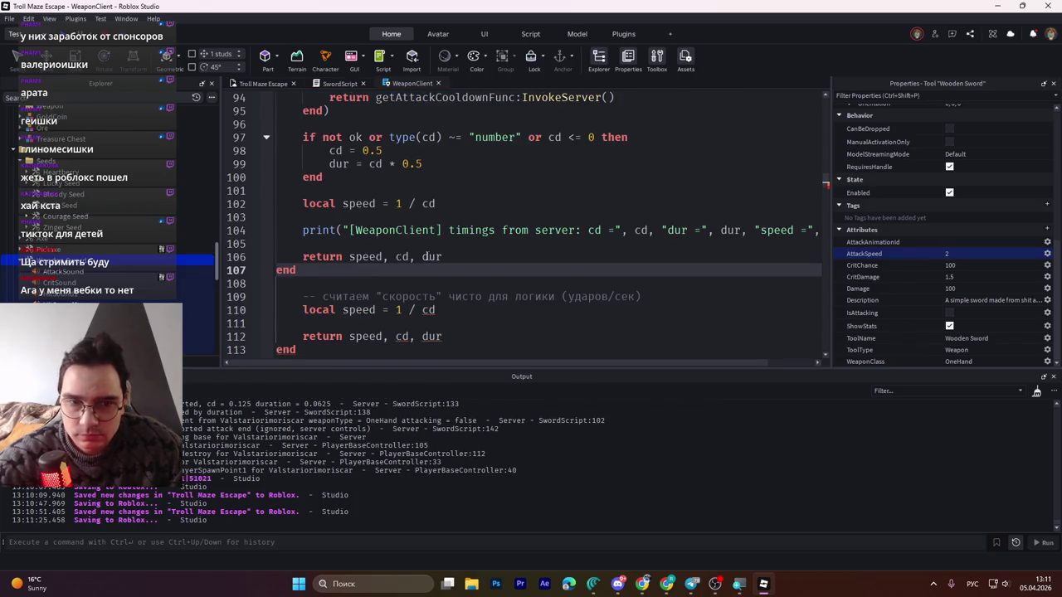
{"action": "key", "text": "ctrl+z"}
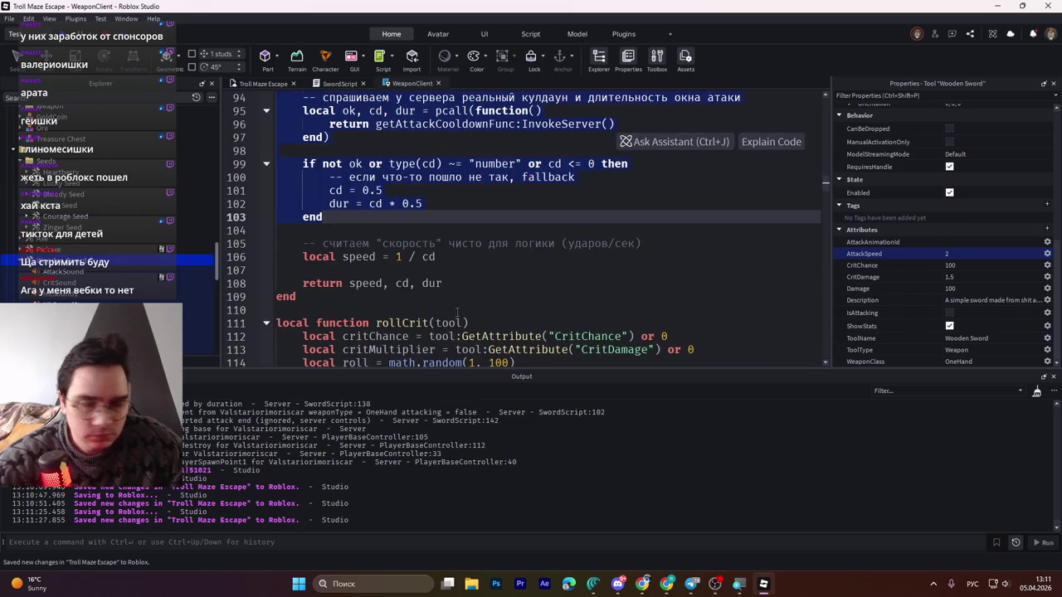
{"action": "left_click", "coordinate": [313, 290]}
{"action": "key", "text": "ctrl+y"}
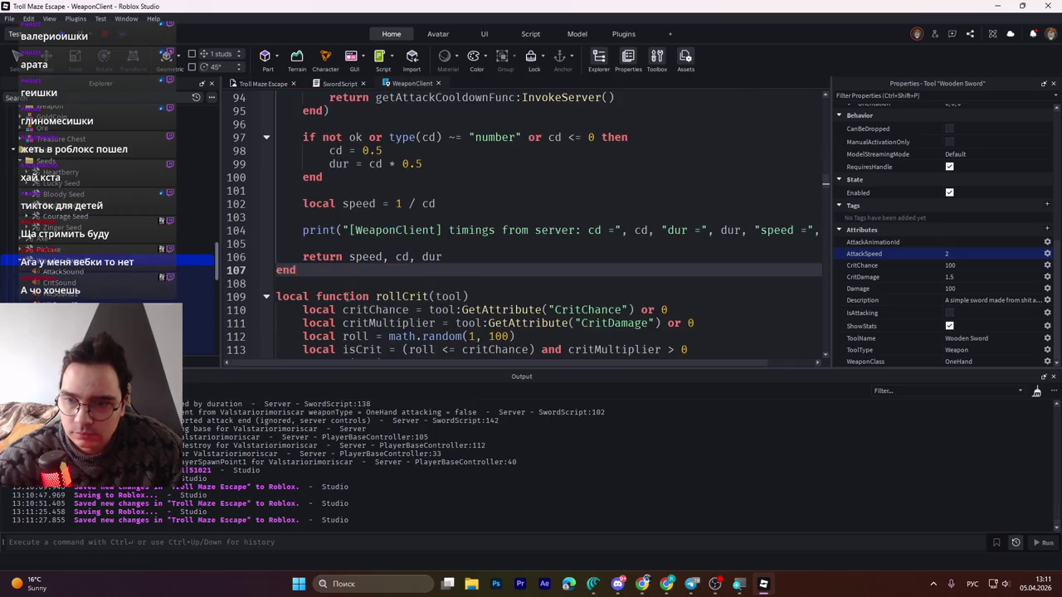
{"action": "left_click", "coordinate": [448, 257]}
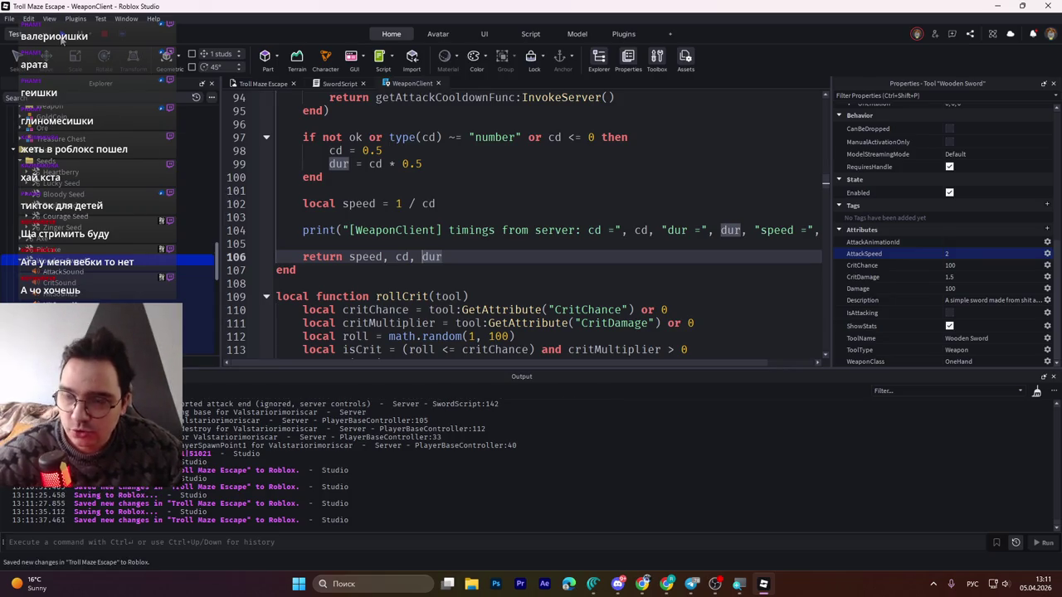
{"action": "key", "text": "F5"}
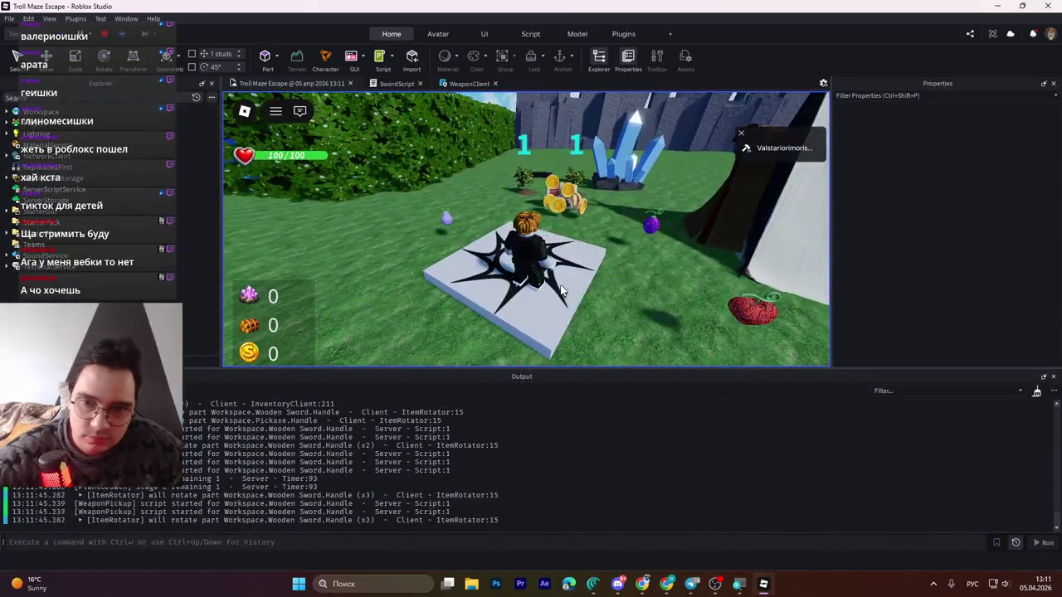
- Walk to the chest, pick up the Wooden Sword and swing it three times
{"action": "key", "text": "w"}
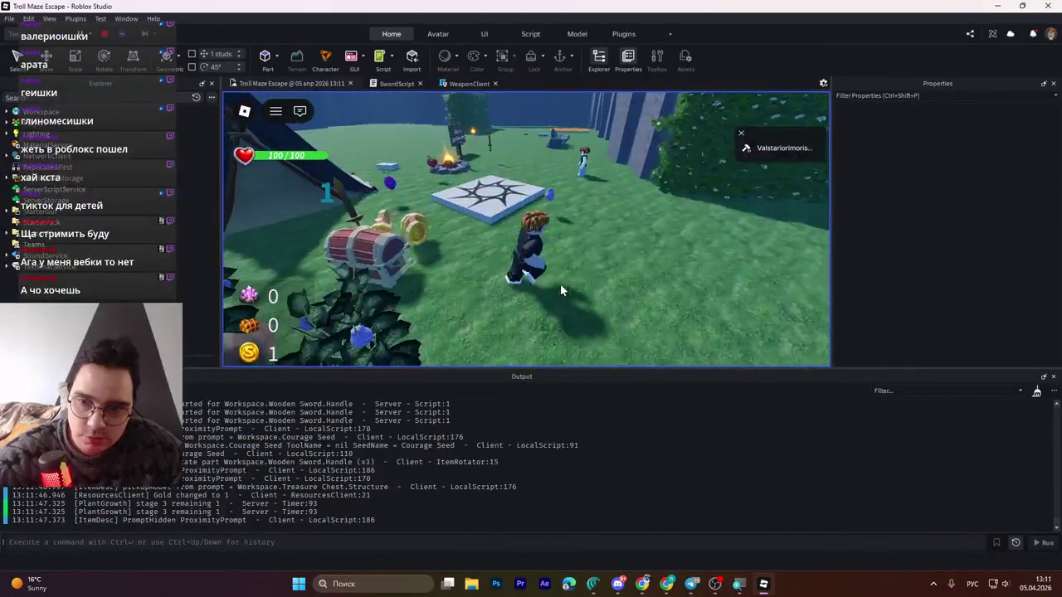
{"action": "key", "text": "w"}
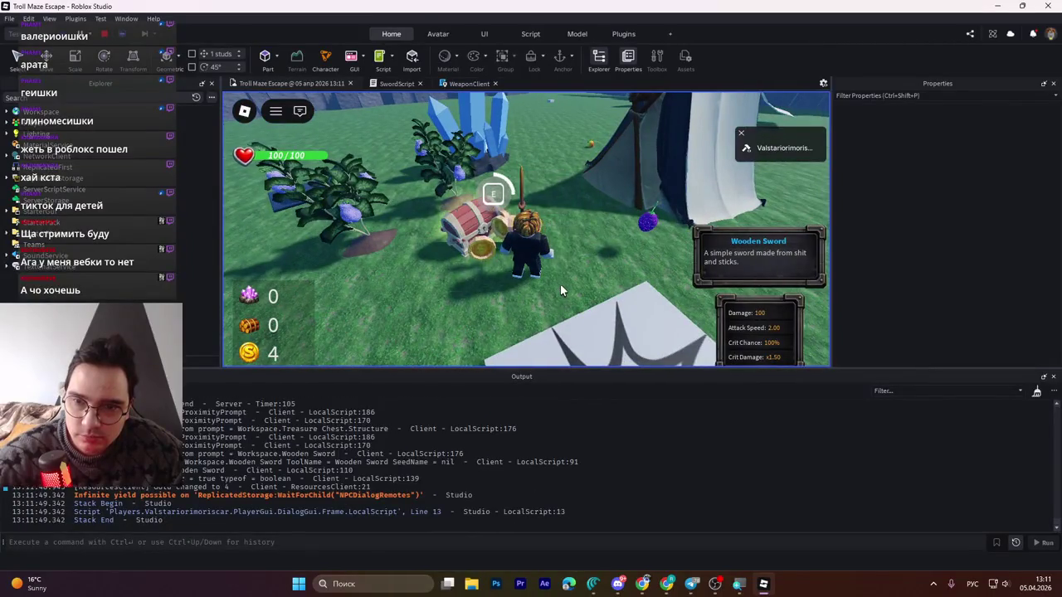
{"action": "key", "text": "e"}
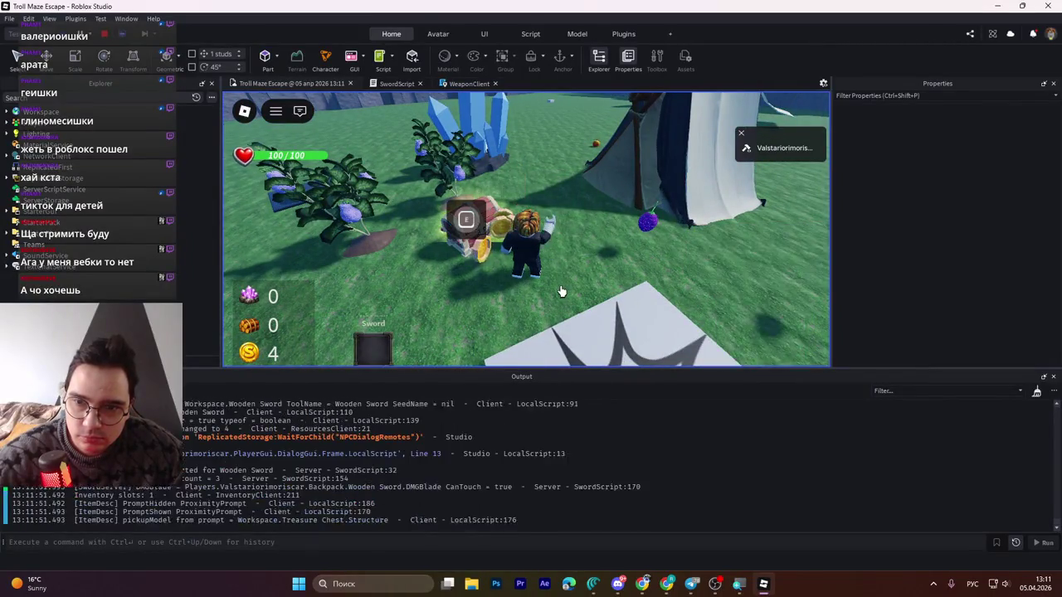
{"action": "key", "text": "s"}
{"action": "key", "text": "w"}
{"action": "left_click", "coordinate": [561, 291]}
{"action": "left_click", "coordinate": [561, 291]}
{"action": "left_click", "coordinate": [560, 291]}
- Grab the Courage Fruit and swing the sword with the speed bonus
{"action": "key", "text": "a"}
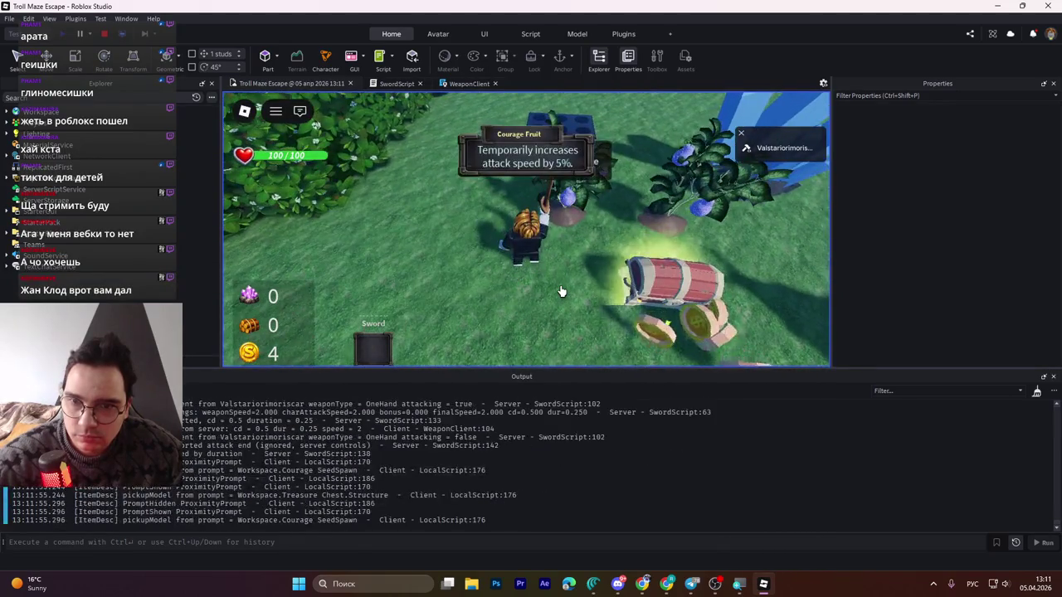
{"action": "key", "text": "e"}
{"action": "left_click", "coordinate": [561, 291]}
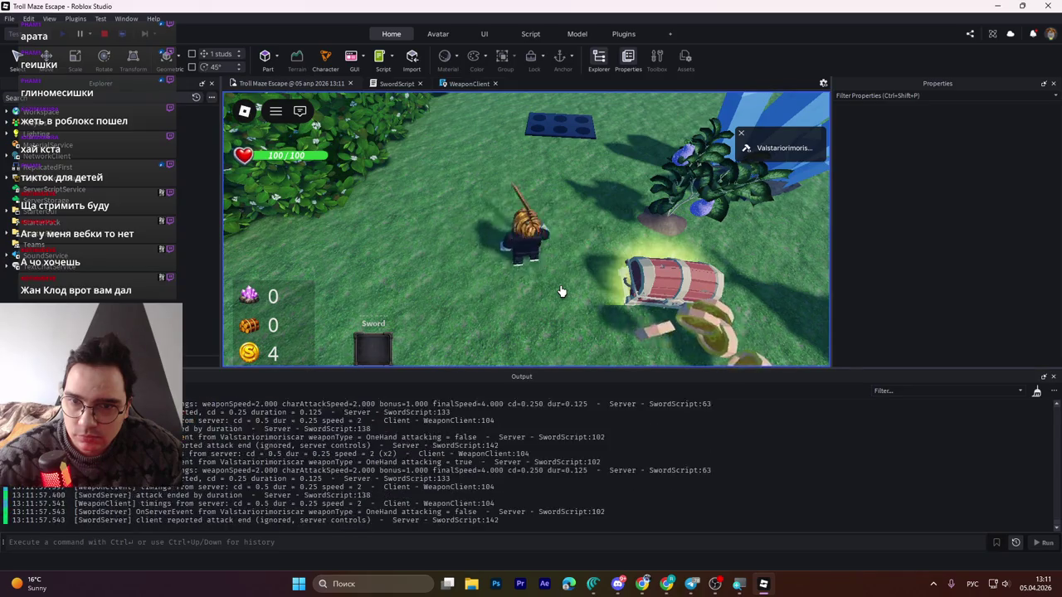
{"action": "left_click", "coordinate": [561, 291]}
{"action": "left_click", "coordinate": [561, 291]}
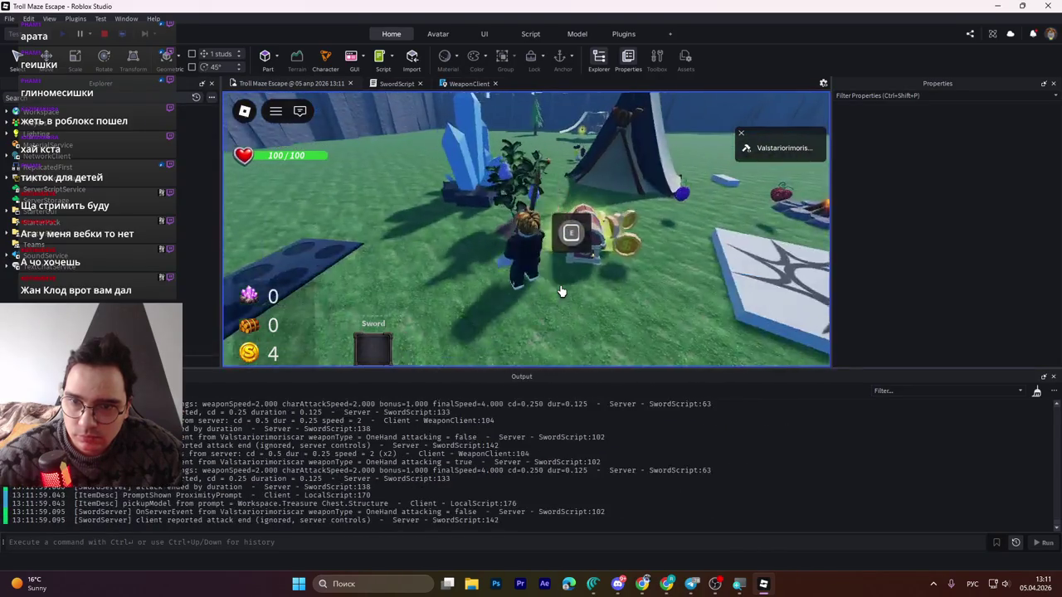
{"action": "key", "text": "s"}
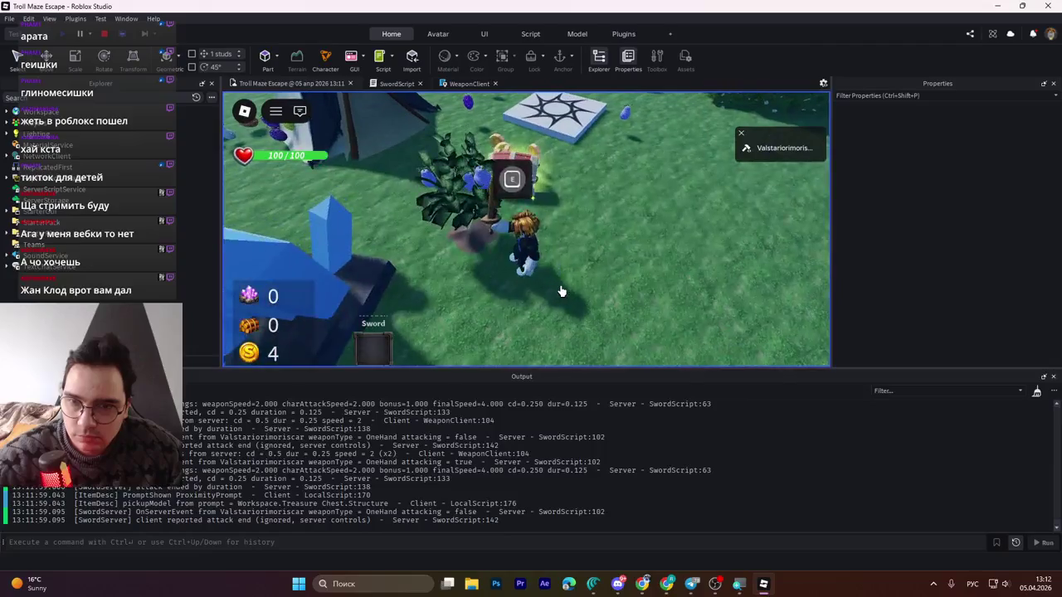
- Collect another Courage Fruit, swing four more times and select the new Output timing lines
{"action": "key", "text": "w"}
{"action": "key", "text": "e"}
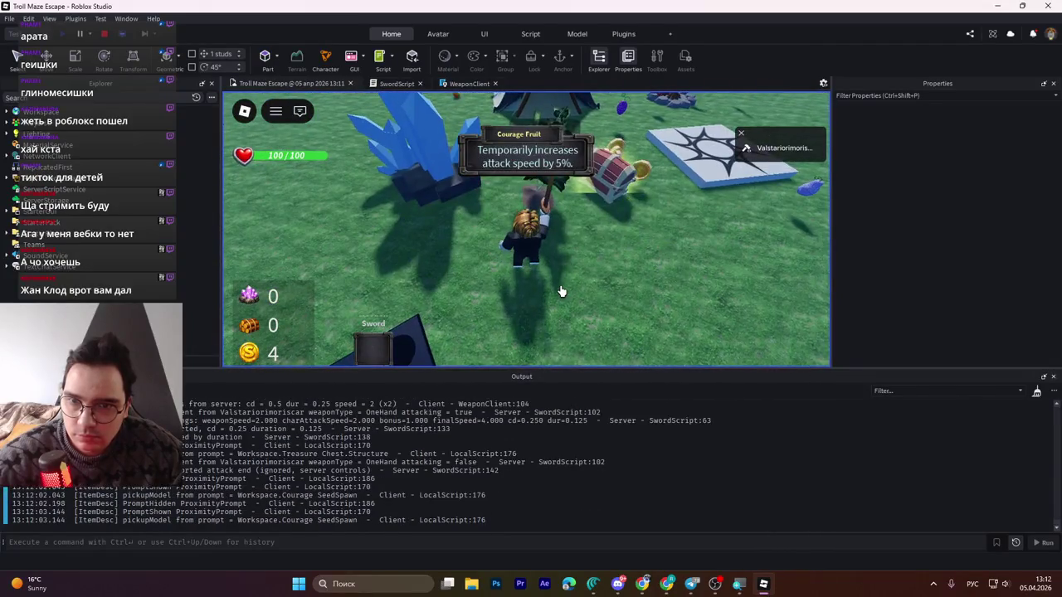
{"action": "left_click", "coordinate": [560, 291]}
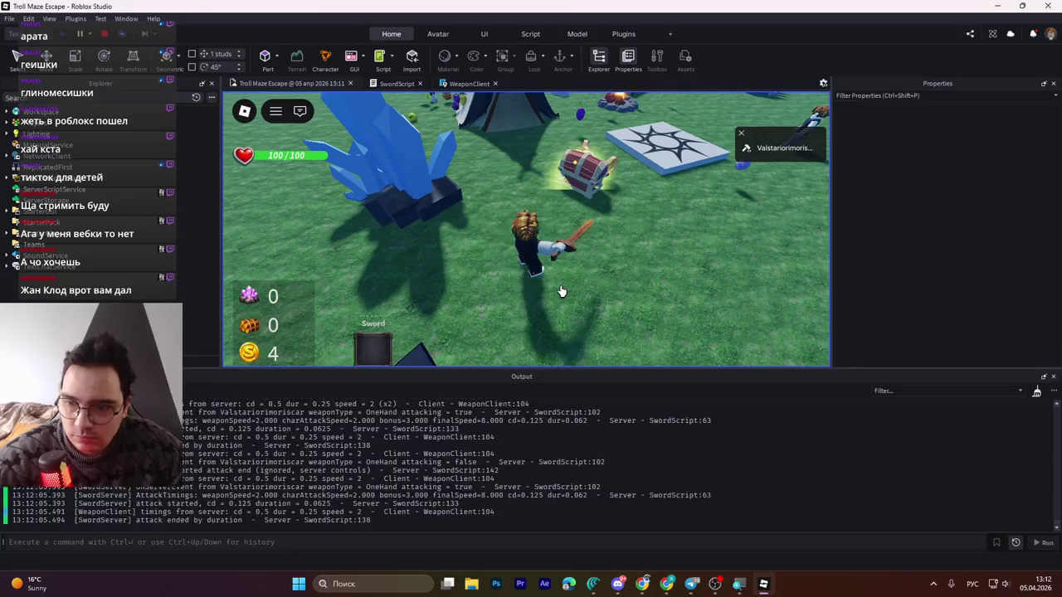
{"action": "left_click", "coordinate": [561, 291]}
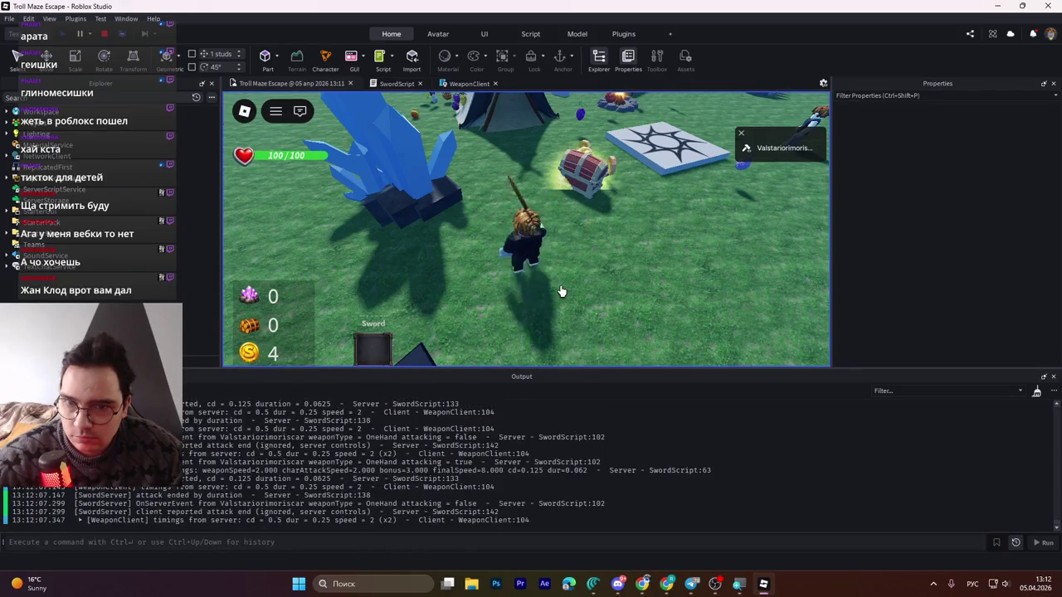
{"action": "left_click", "coordinate": [561, 292]}
{"action": "left_click", "coordinate": [561, 291]}
{"action": "mouse_move", "coordinate": [581, 524]}
{"action": "left_mouse_down"}
{"action": "mouse_move", "coordinate": [184, 478]}
{"action": "mouse_move", "coordinate": [184, 404]}
{"action": "mouse_move", "coordinate": [184, 427]}
{"action": "left_mouse_up"}
{"action": "key", "text": "alt+Tab"}
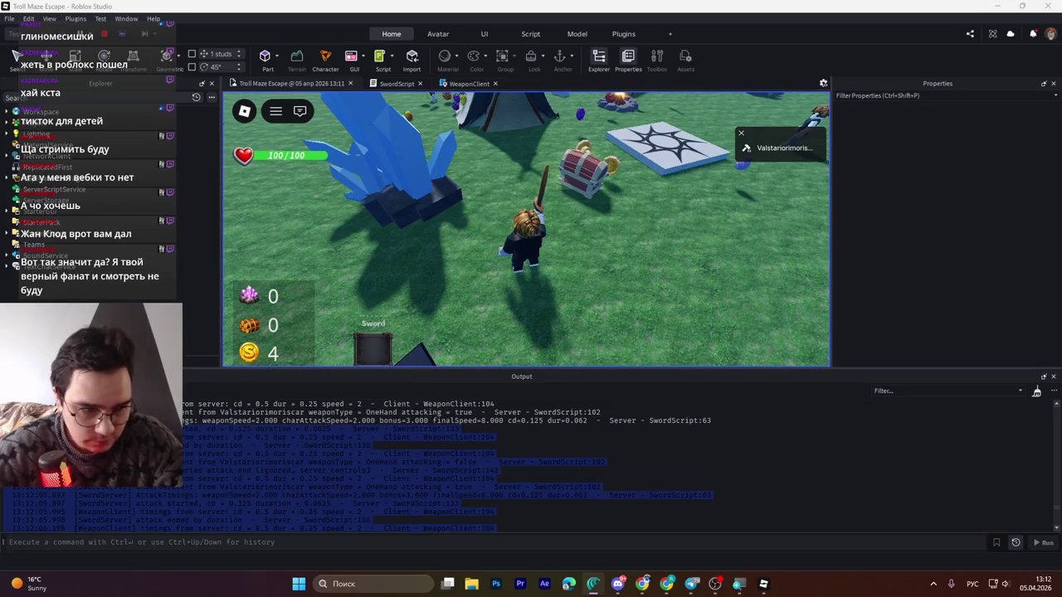
- Stop the playtest from the Test toolbar and return to WeaponClient's timing code
{"action": "key", "text": "alt+shift"}
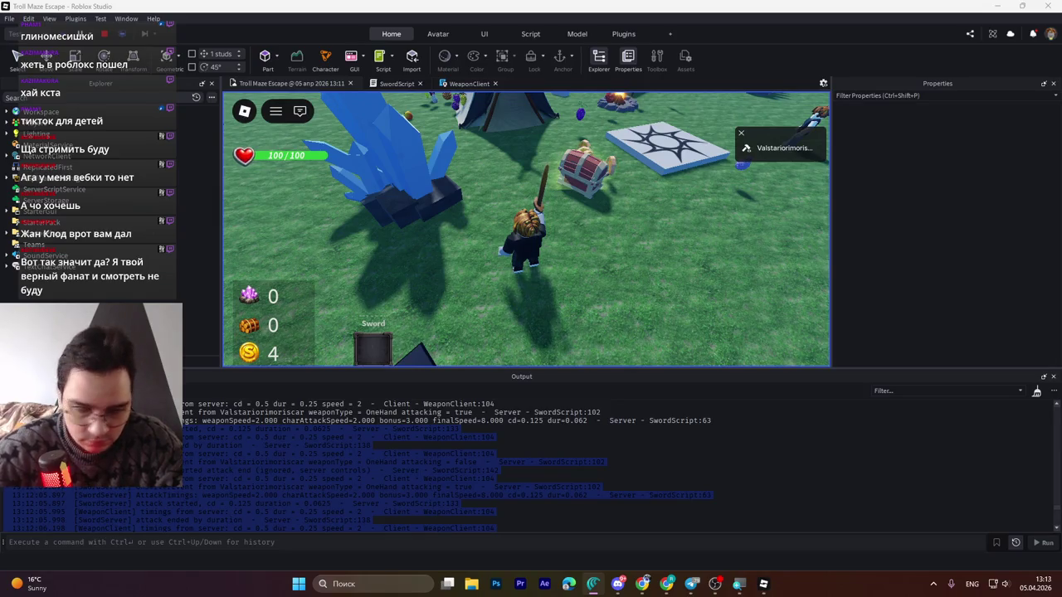
{"action": "key", "text": "alt+shift"}
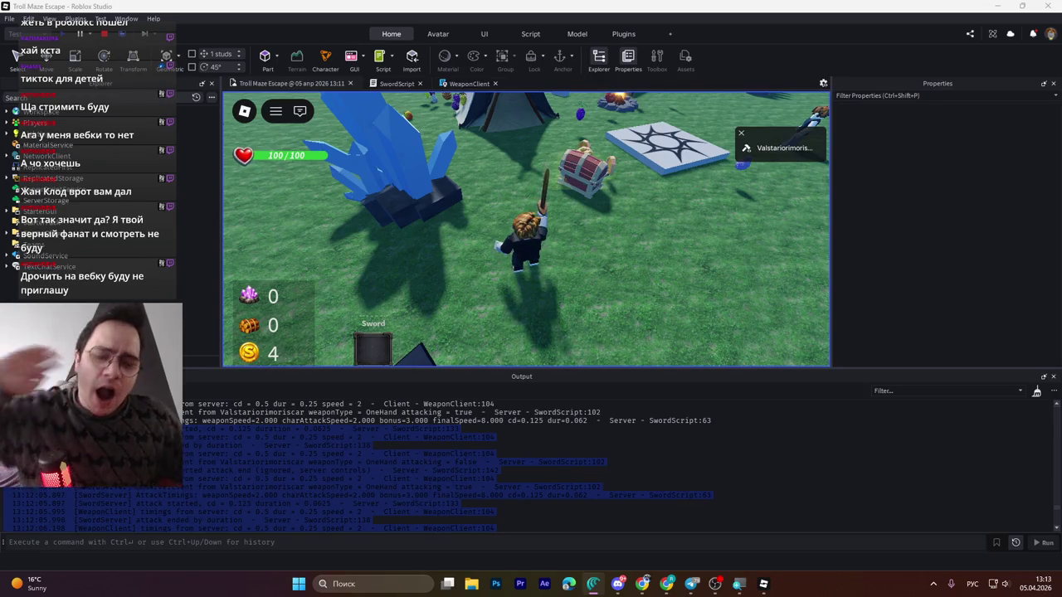
{"action": "left_click", "coordinate": [688, 495]}
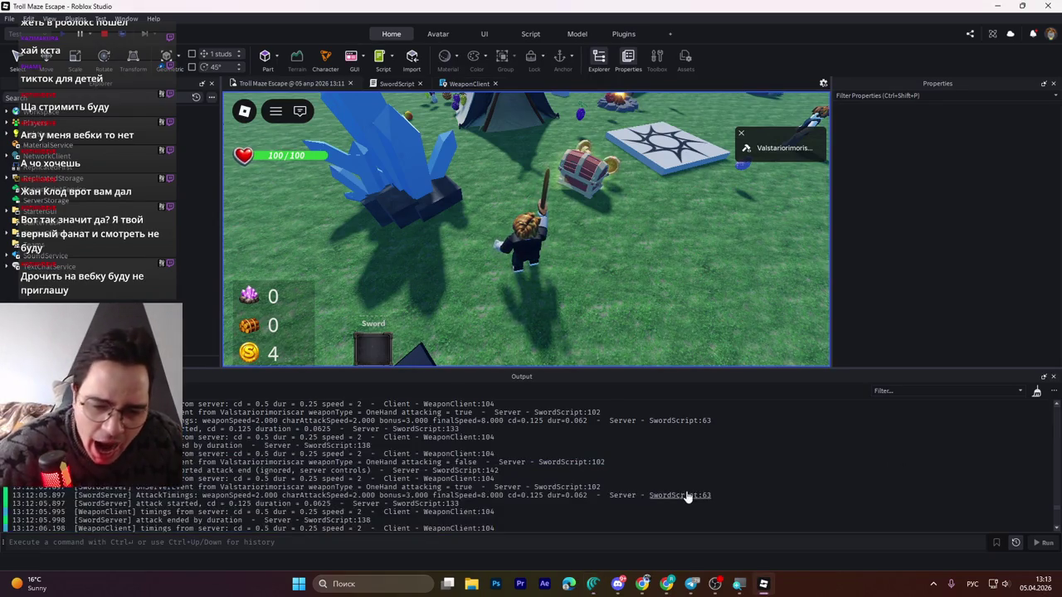
{"action": "right_click", "coordinate": [556, 294]}
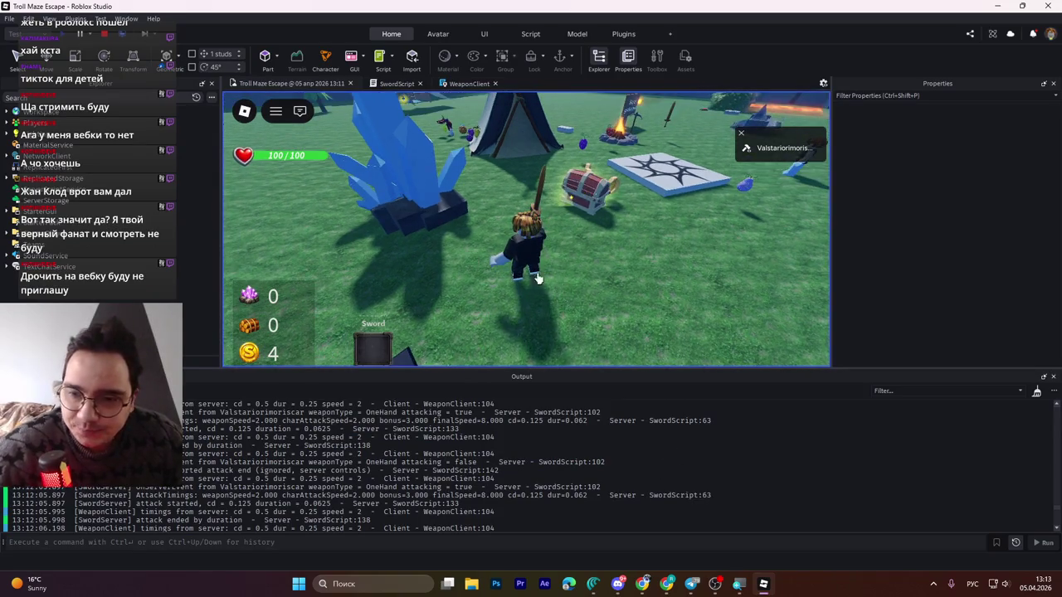
{"action": "left_click", "coordinate": [104, 34]}
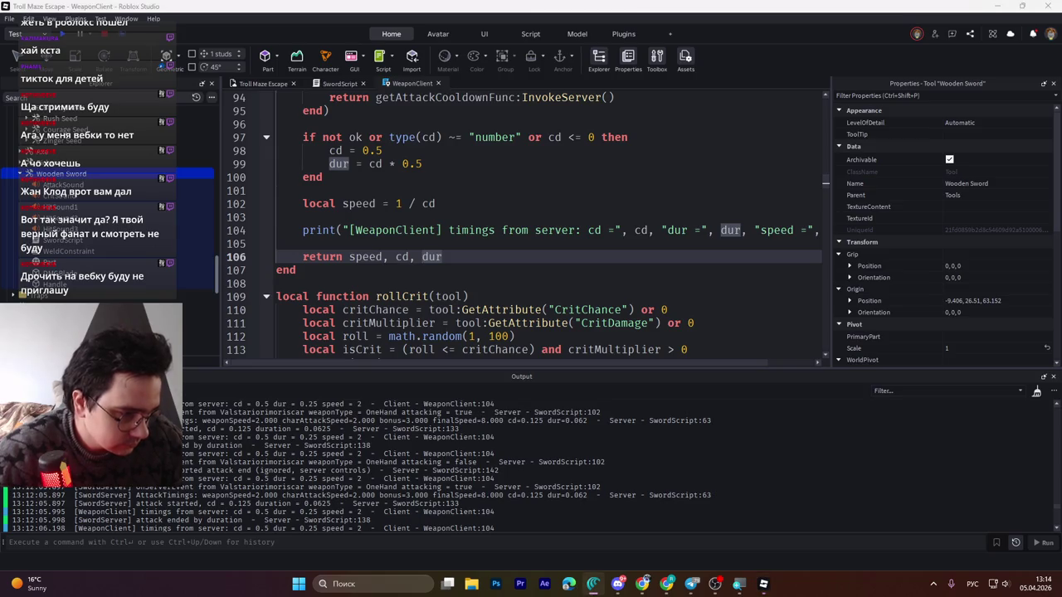
- Scroll the Wooden Sword's Properties to its Attributes, showing AttackSpeed 2 and CritChance 100
{"action": "key", "text": "alt+shift"}
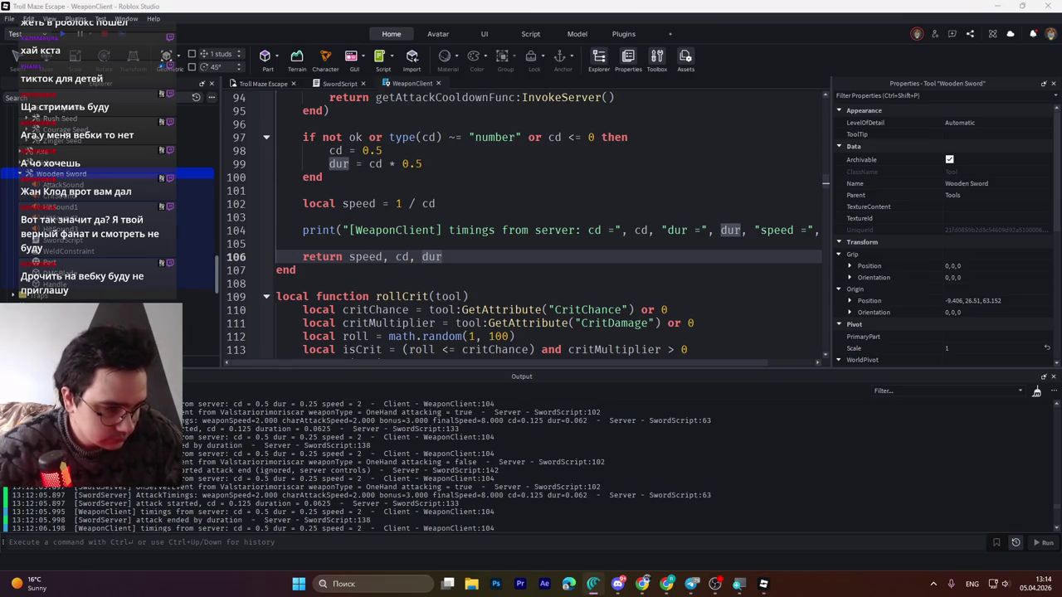
{"action": "key", "text": "alt+shift"}
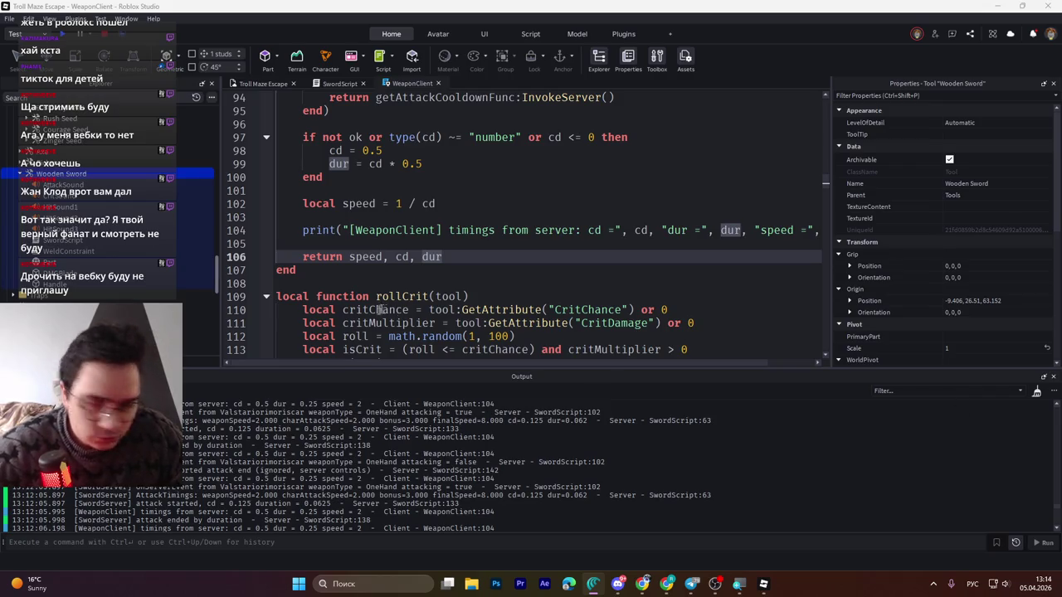
{"action": "left_click", "coordinate": [55, 180]}
{"action": "left_click", "coordinate": [55, 174]}
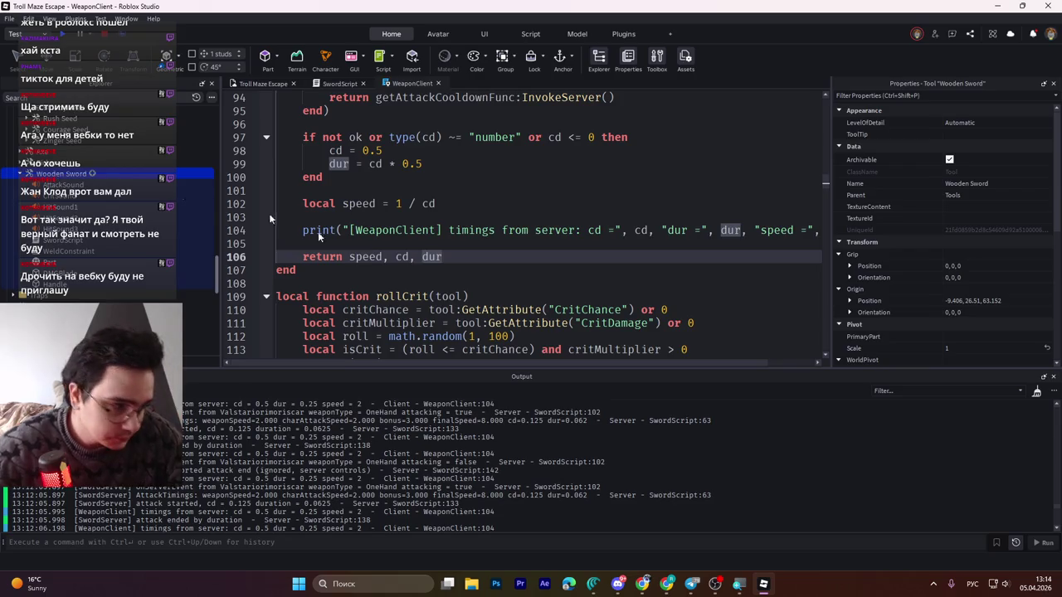
{"action": "key", "text": "alt+Tab"}
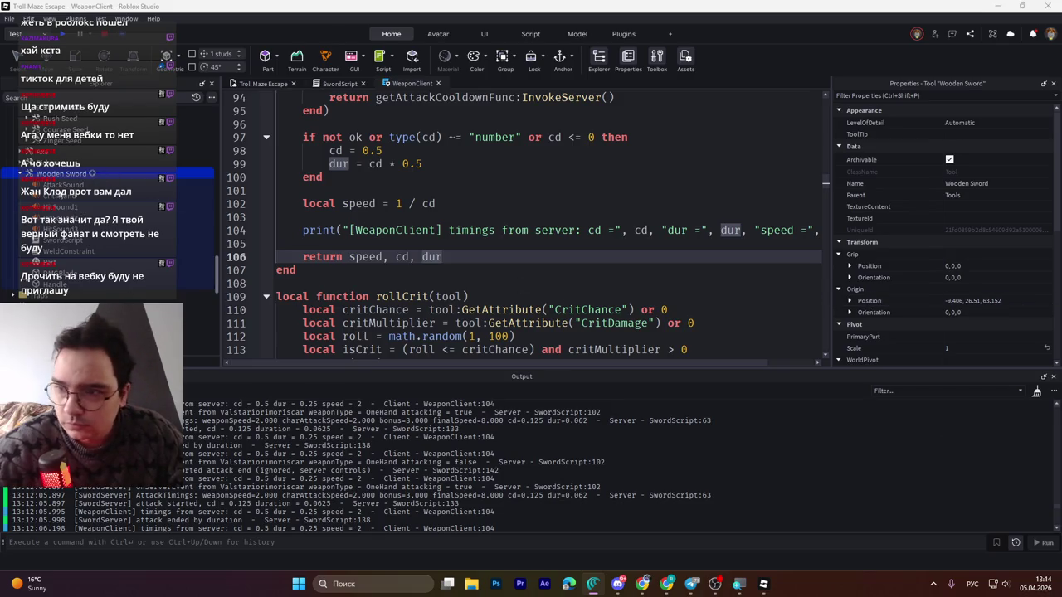
{"action": "scroll", "coordinate": [1043, 284], "scroll_direction": "down", "scroll_amount": 3}
{"action": "scroll", "coordinate": [1043, 284], "scroll_direction": "down", "scroll_amount": 3}
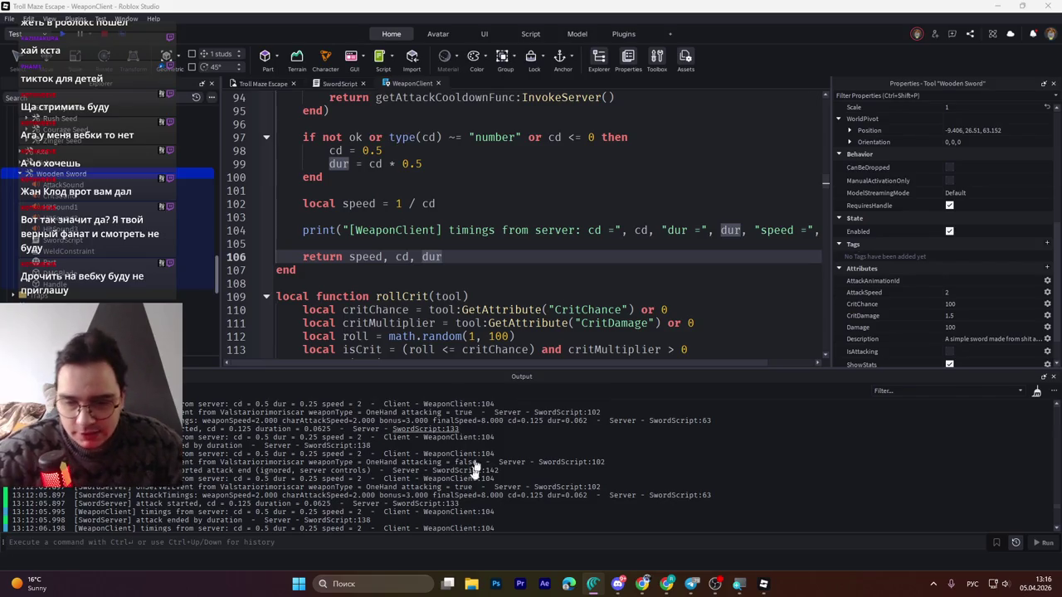
{"action": "left_click", "coordinate": [411, 582]}
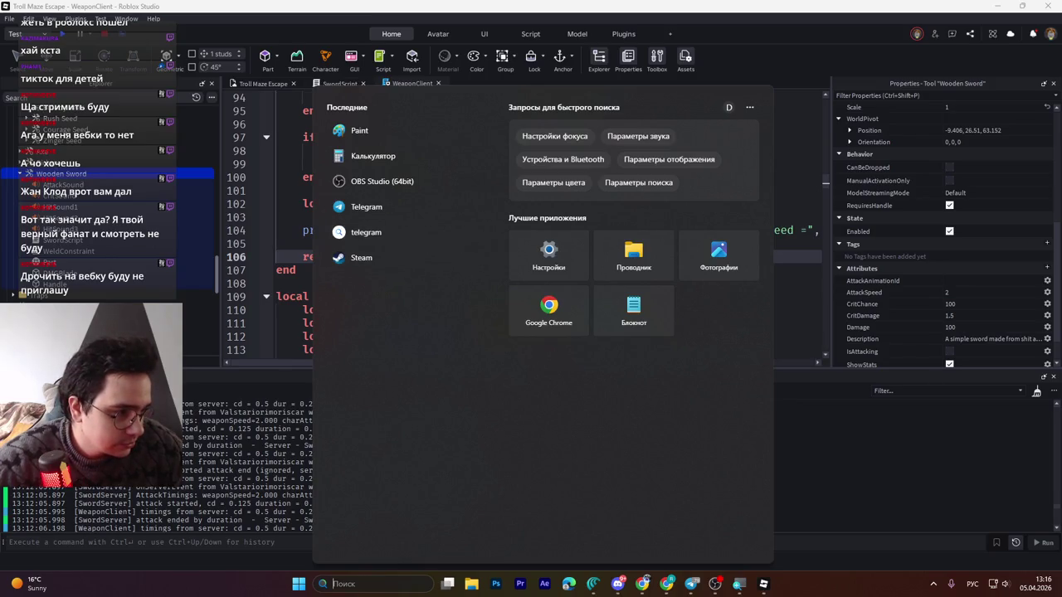
{"action": "key", "text": "Escape"}
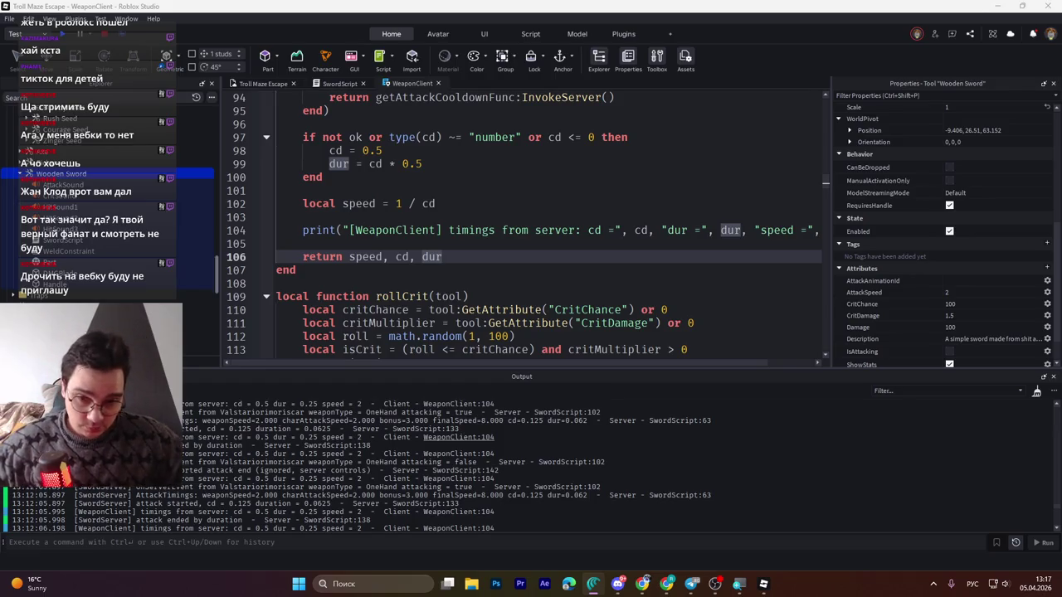
{"action": "left_click", "coordinate": [486, 361]}
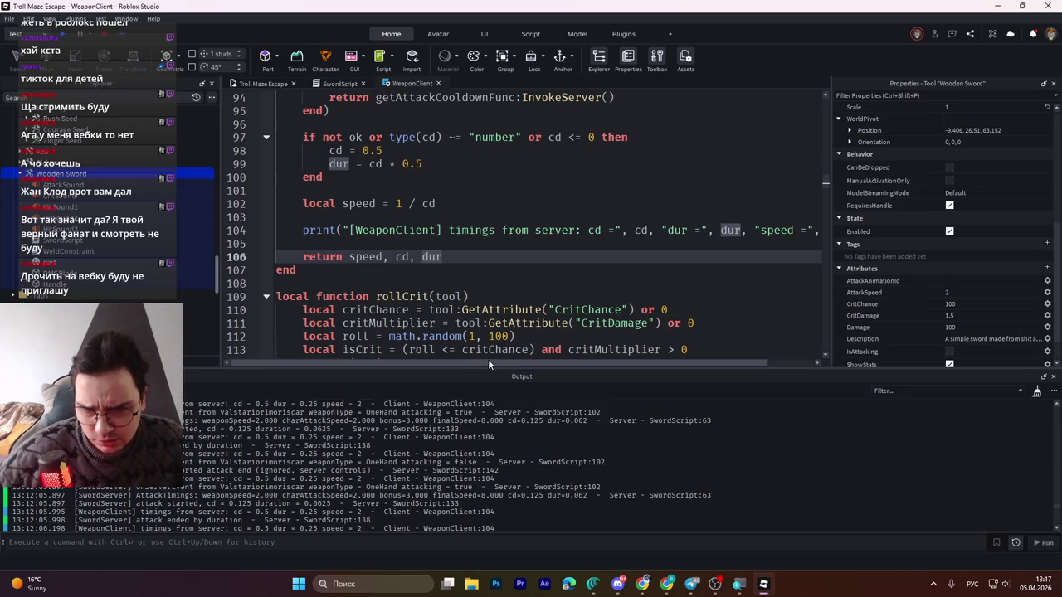
{"action": "left_click", "coordinate": [483, 357]}
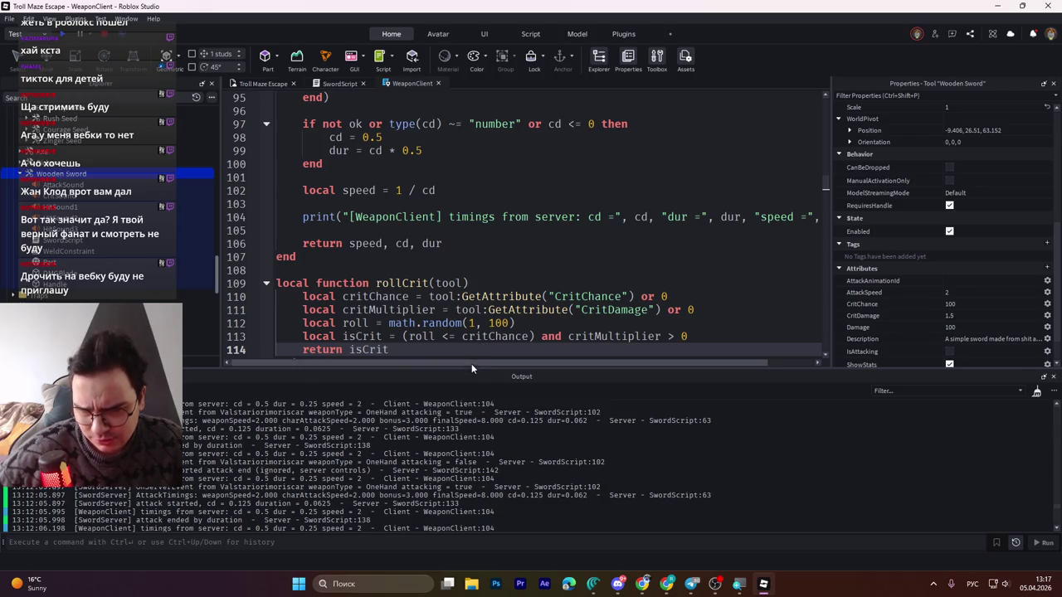
{"action": "left_click_drag", "start_coordinate": [470, 369], "coordinate": [464, 465]}
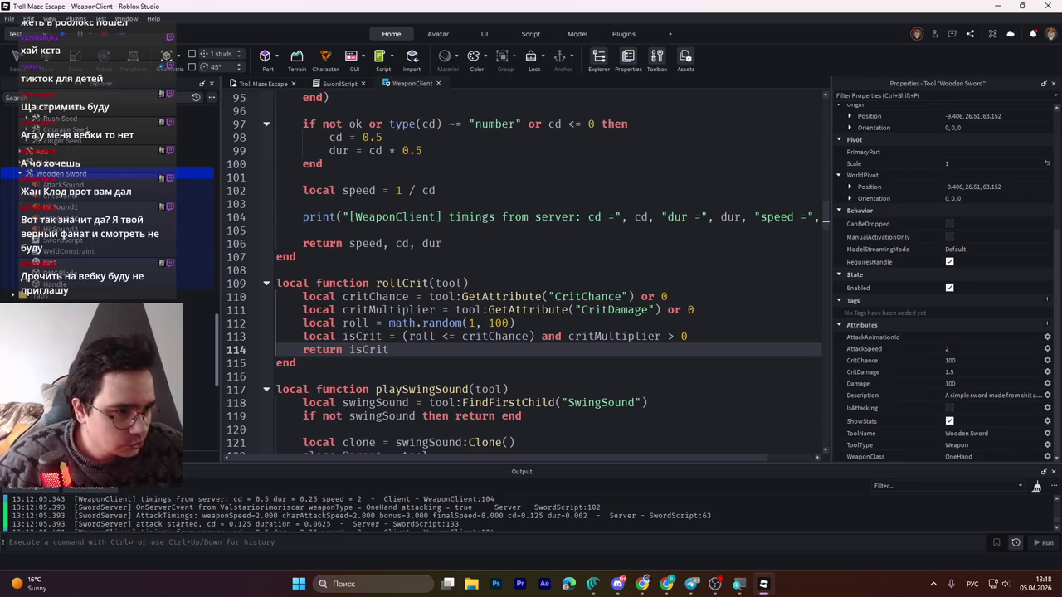
{"action": "left_click", "coordinate": [593, 583]}
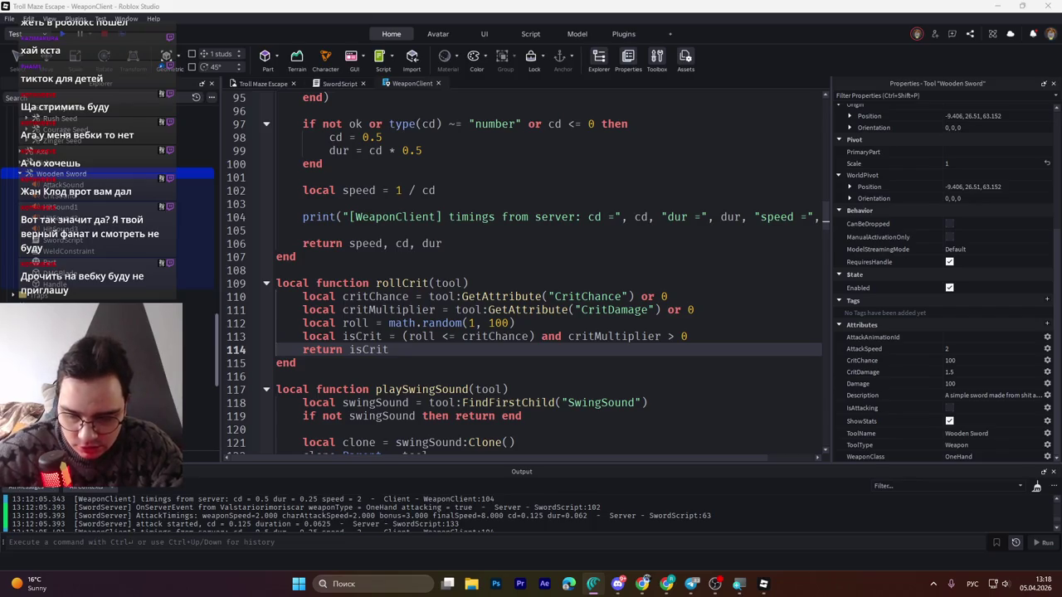
{"action": "key", "text": "alt+shift"}
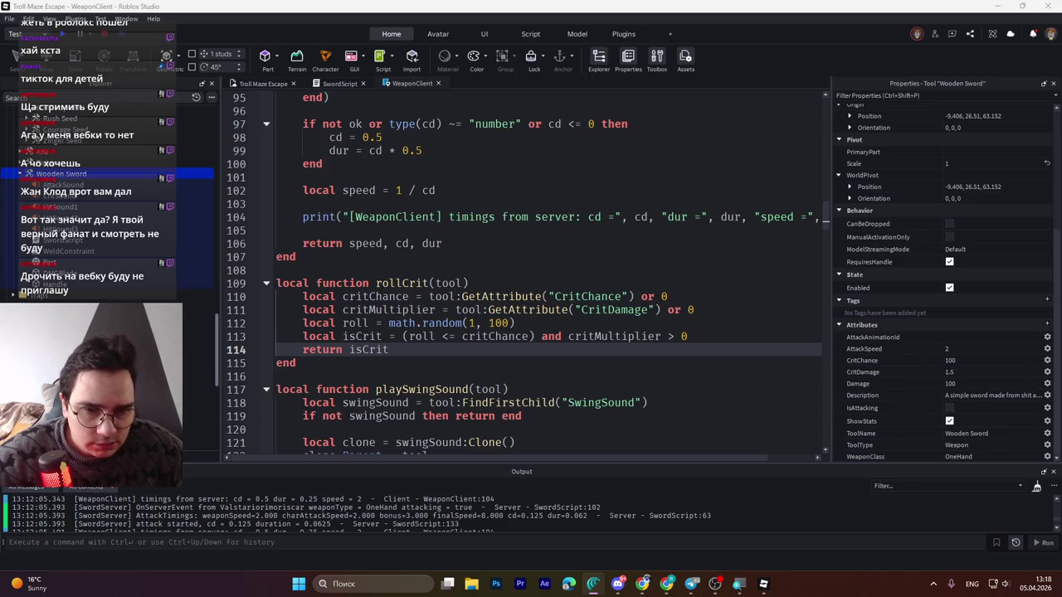
{"action": "key", "text": "alt+shift"}
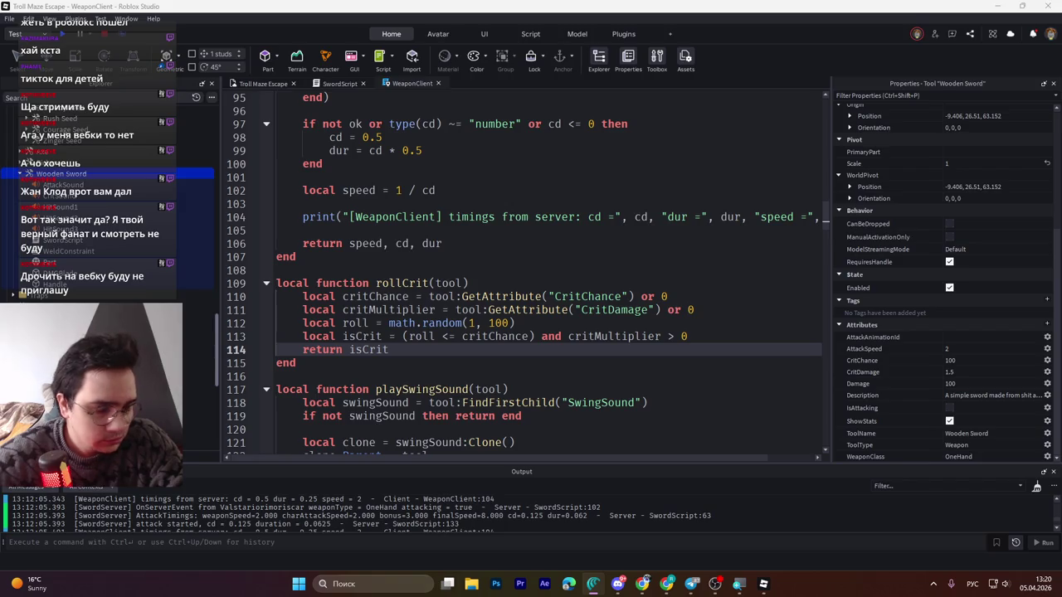
{"action": "key", "text": "alt+shift"}
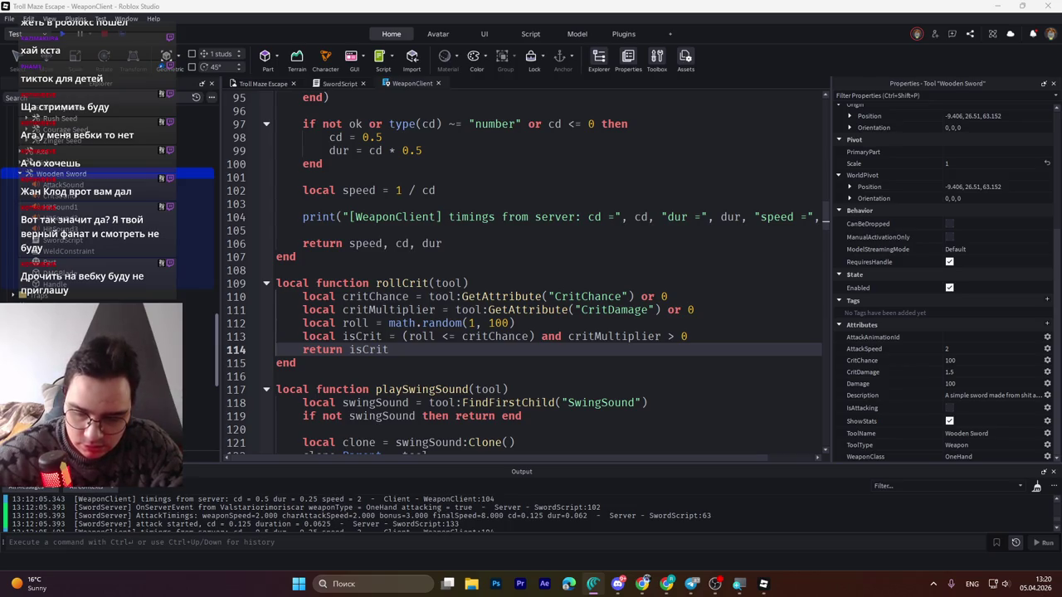
{"action": "key", "text": "alt+shift"}
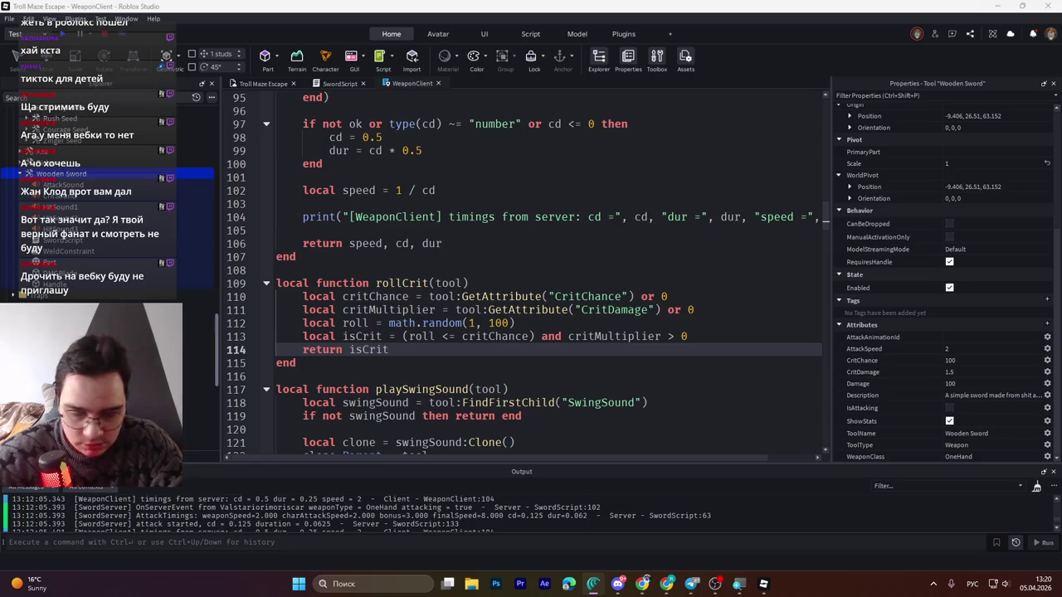
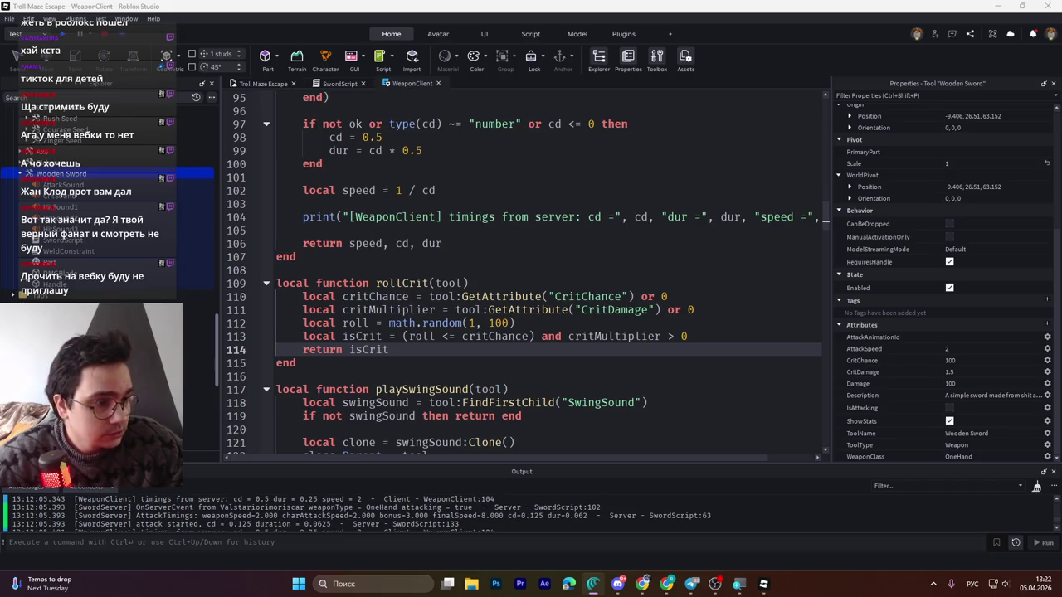
- Switch to SwordScript and jump to the bottom of its code
{"action": "left_click", "coordinate": [344, 84]}
{"action": "key", "text": "ctrl+a"}
{"action": "left_click", "coordinate": [514, 282]}
{"action": "key", "text": "ctrl+End"}
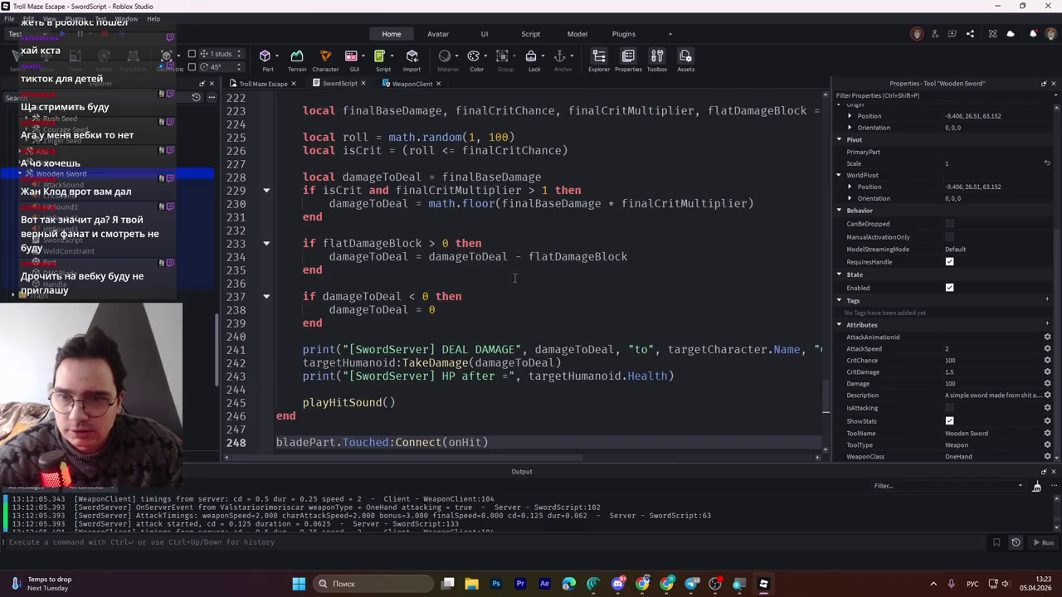
{"action": "scroll", "coordinate": [515, 279], "scroll_direction": "up", "scroll_amount": 13}
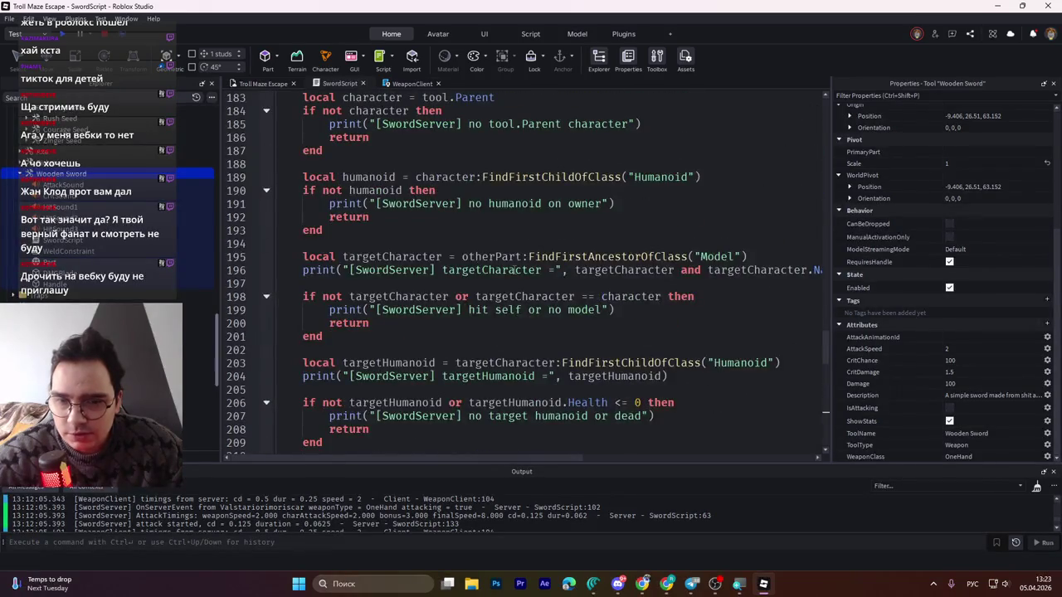
{"action": "scroll", "coordinate": [514, 270], "scroll_direction": "up", "scroll_amount": 15}
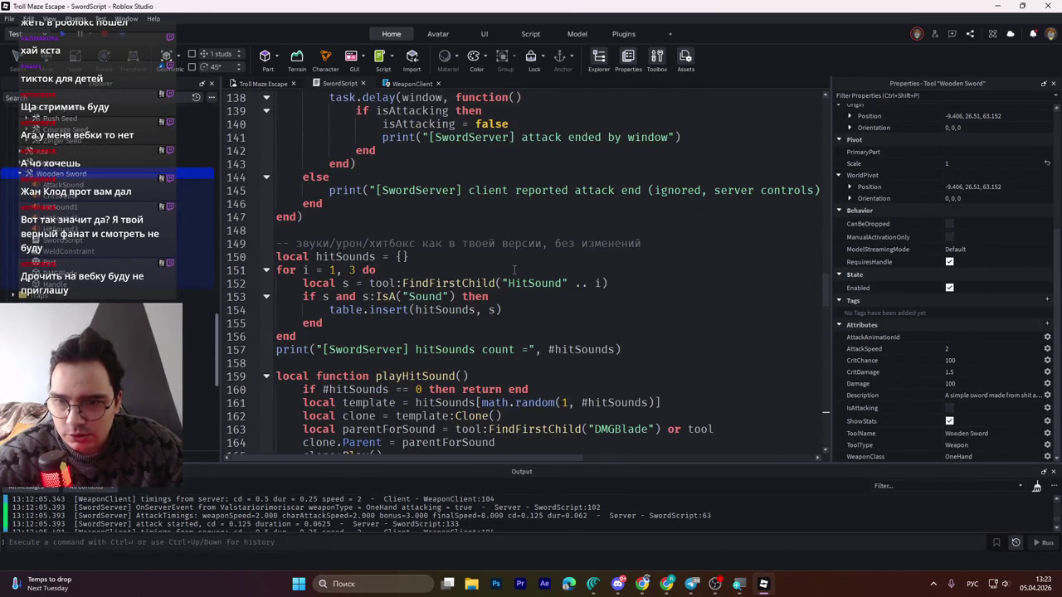
{"action": "scroll", "coordinate": [514, 269], "scroll_direction": "up", "scroll_amount": 7}
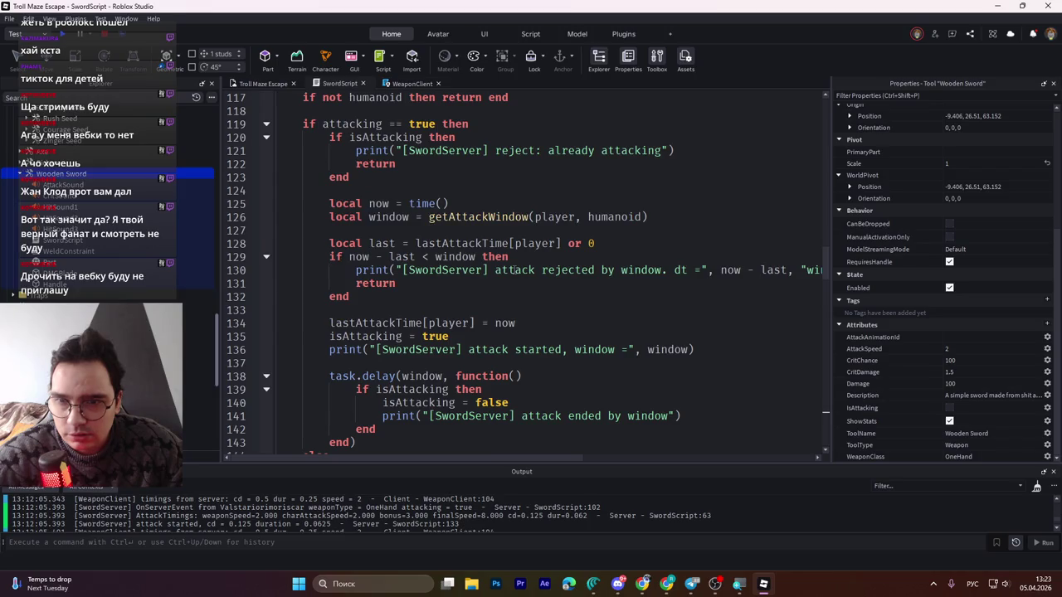
{"action": "scroll", "coordinate": [514, 269], "scroll_direction": "up", "scroll_amount": 13}
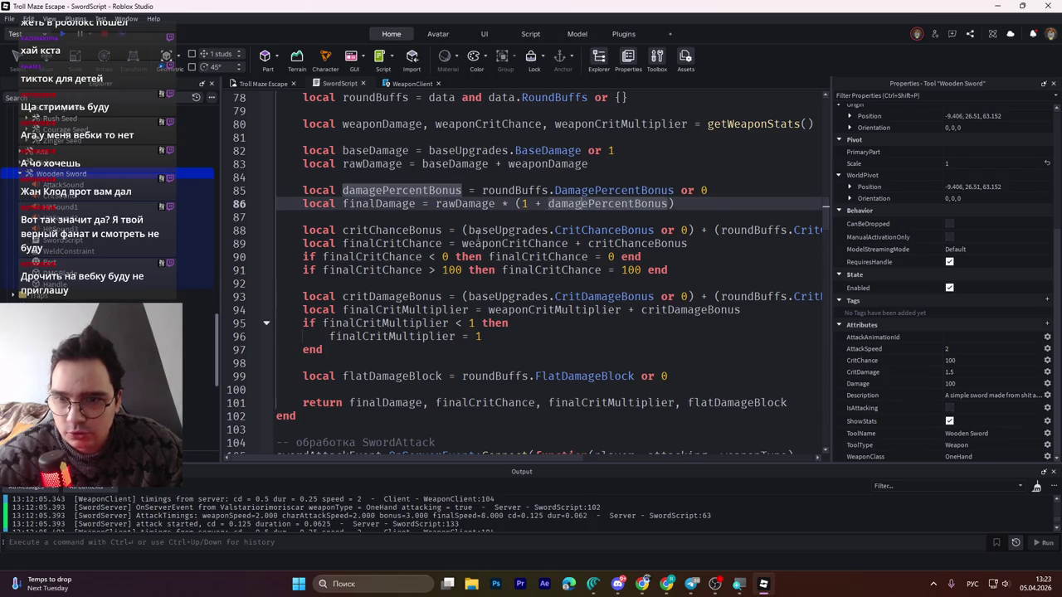
- Scroll up through SwordScript, checking rawDamage uses and the 0.05 window clamp line
{"action": "left_click", "coordinate": [475, 204]}
{"action": "scroll", "coordinate": [514, 249], "scroll_direction": "up", "scroll_amount": 1}
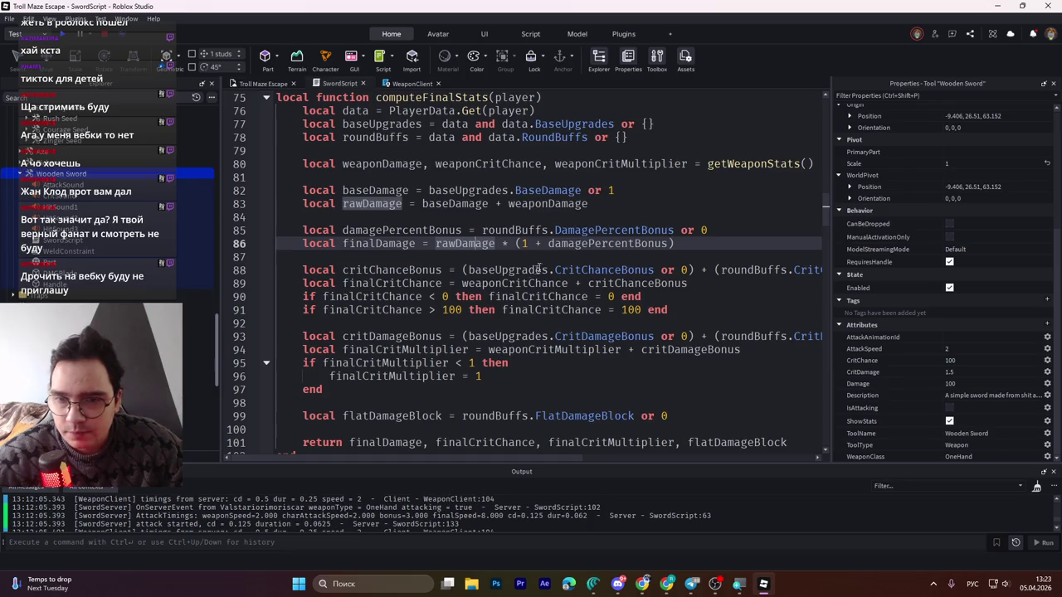
{"action": "scroll", "coordinate": [535, 267], "scroll_direction": "up", "scroll_amount": 1}
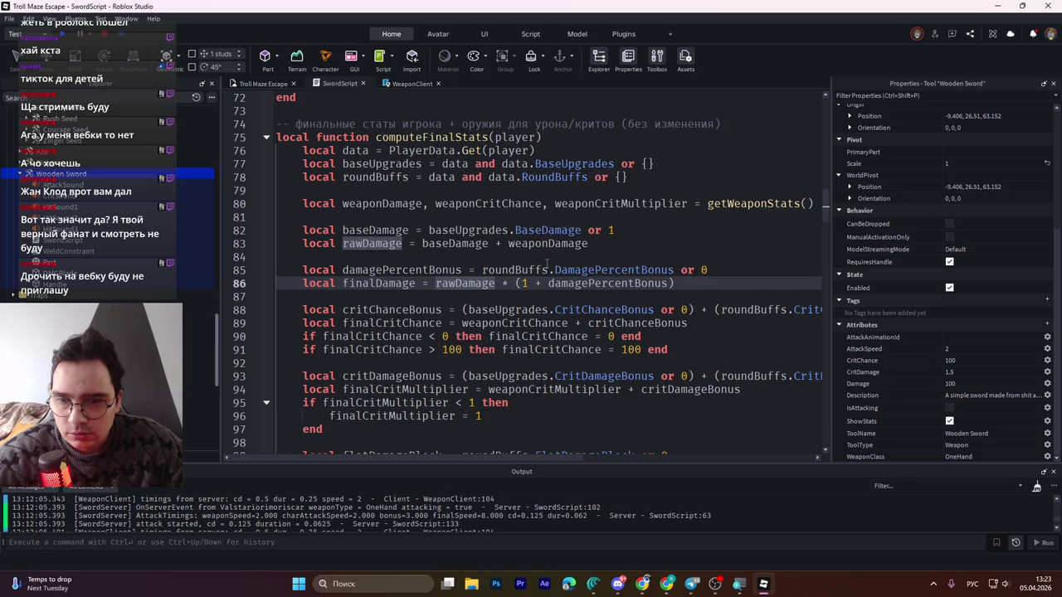
{"action": "scroll", "coordinate": [547, 264], "scroll_direction": "up", "scroll_amount": 8}
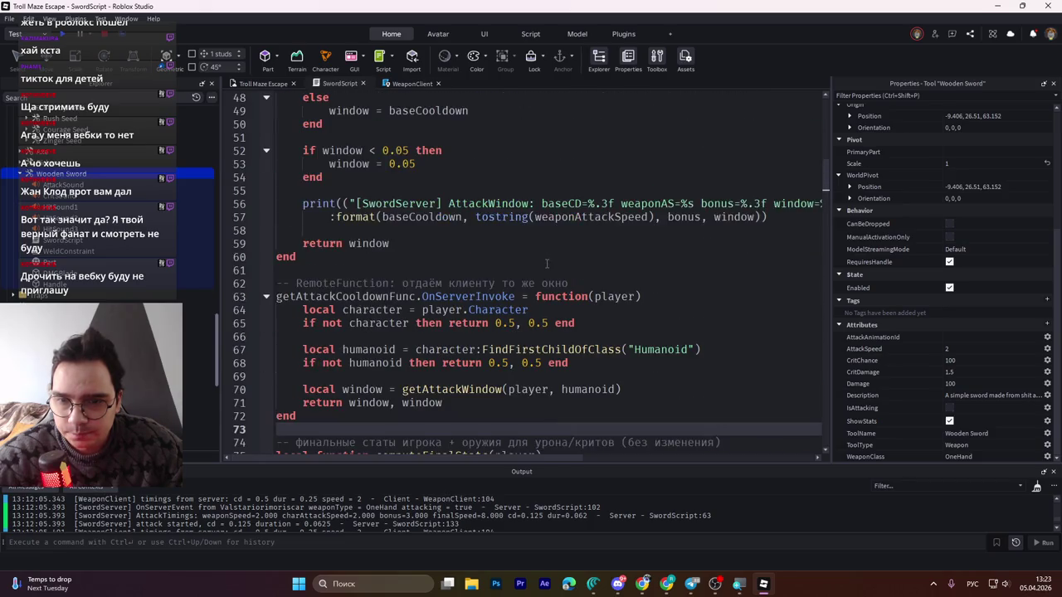
{"action": "scroll", "coordinate": [547, 264], "scroll_direction": "up", "scroll_amount": 4}
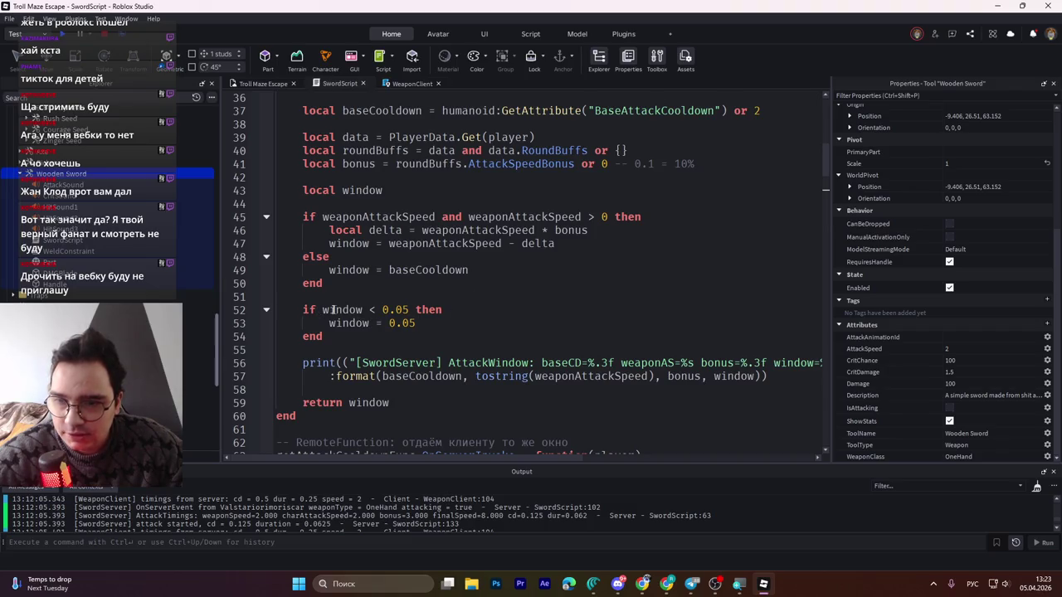
{"action": "left_click", "coordinate": [399, 323]}
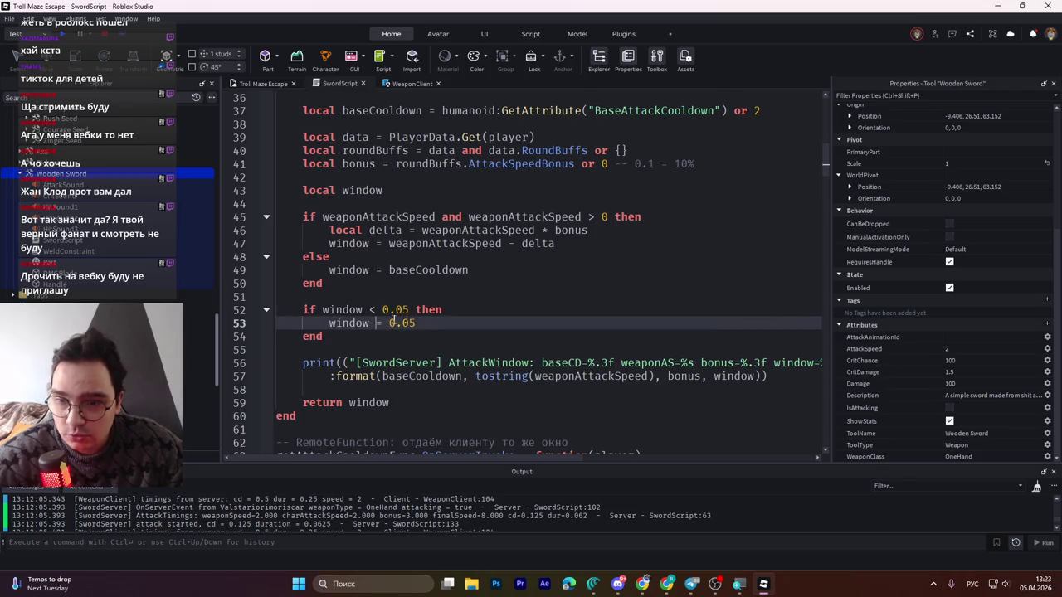
{"action": "scroll", "coordinate": [448, 298], "scroll_direction": "up", "scroll_amount": 4}
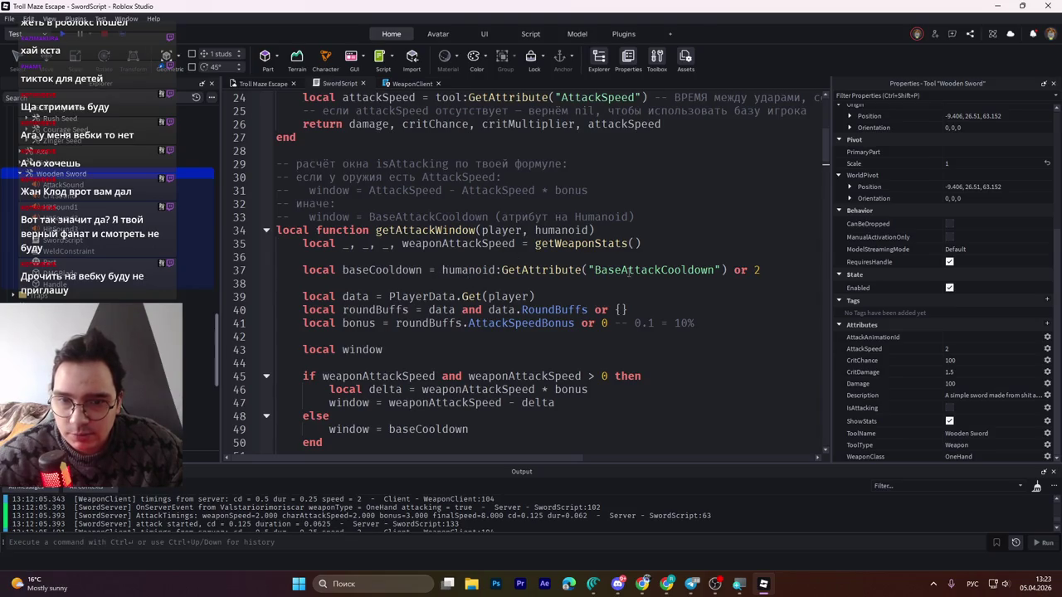
- Select baseCooldown on line 37 of getAttackWindow and search the script for it
{"action": "left_click", "coordinate": [628, 269]}
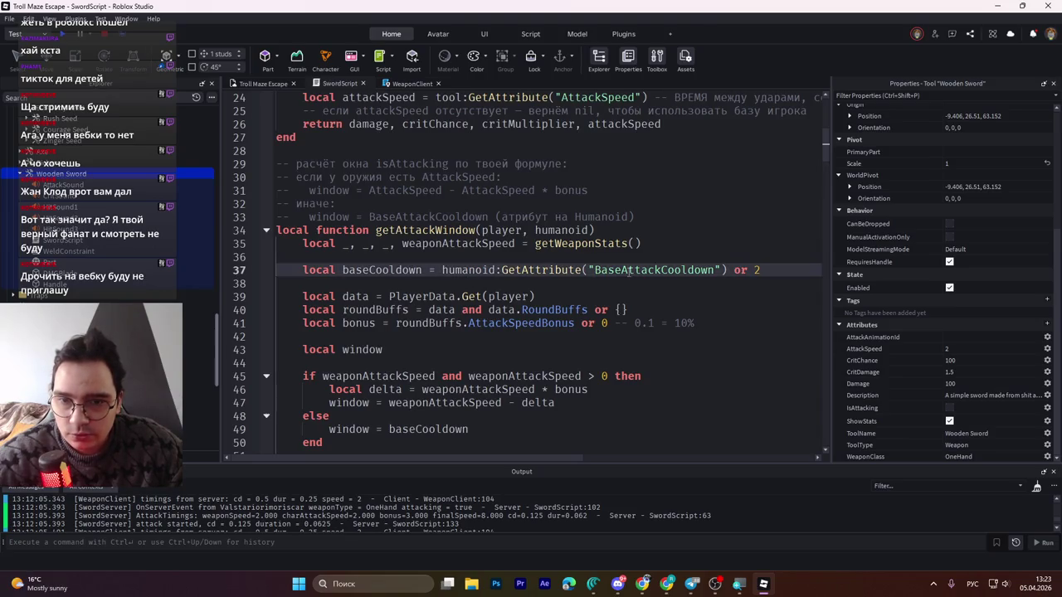
{"action": "left_click", "coordinate": [356, 271]}
{"action": "double_click", "coordinate": [357, 271]}
{"action": "scroll", "coordinate": [461, 323], "scroll_direction": "down", "scroll_amount": 9}
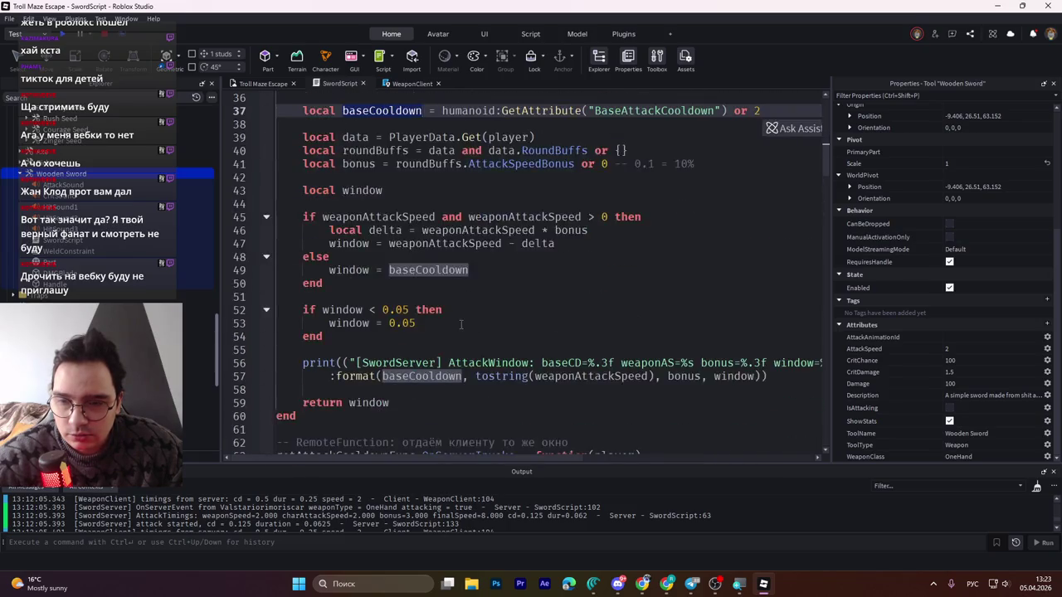
{"action": "scroll", "coordinate": [461, 324], "scroll_direction": "down", "scroll_amount": 12}
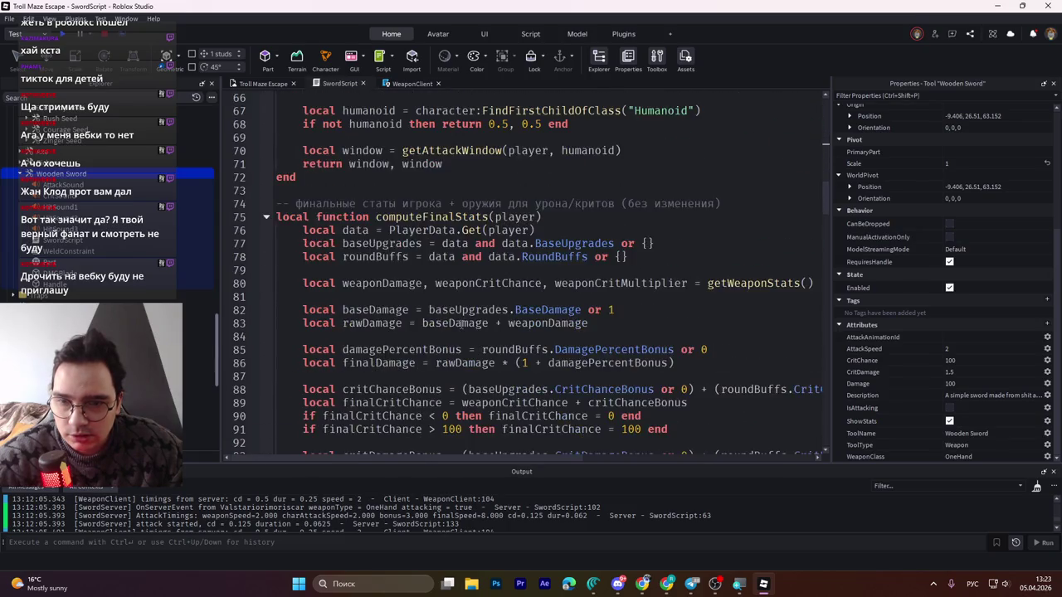
{"action": "scroll", "coordinate": [461, 324], "scroll_direction": "down", "scroll_amount": 4}
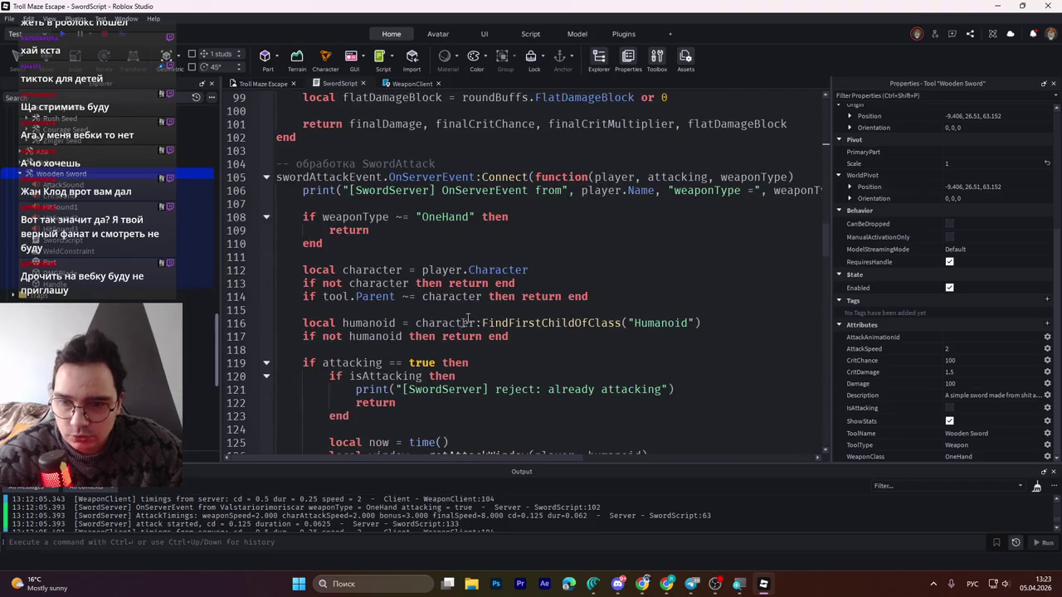
{"action": "key", "text": "ctrl+f"}
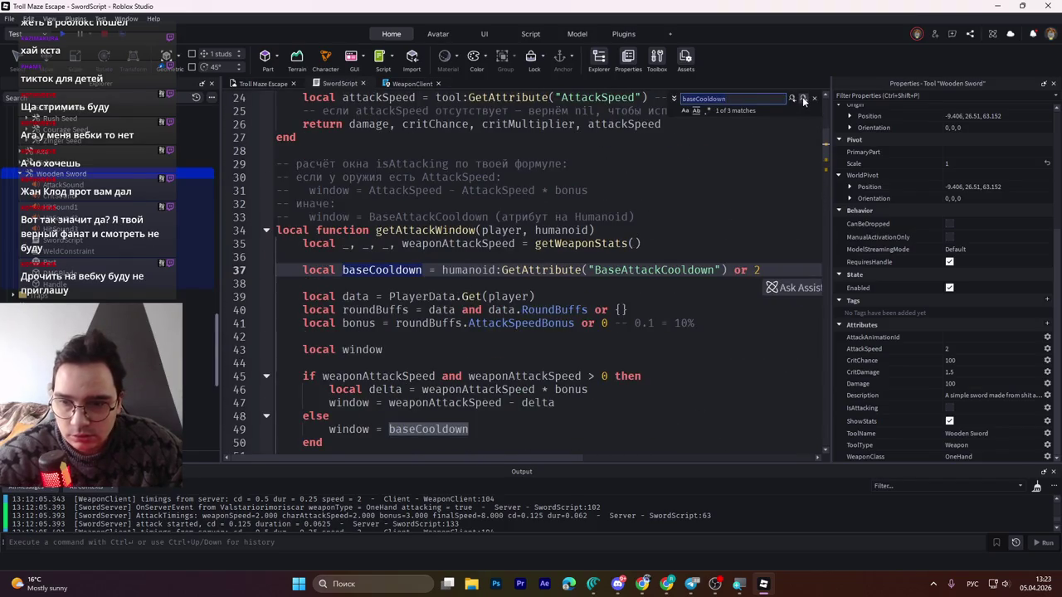
- Step through the baseCooldown matches and check where bonus and weaponAttackSpeed are used
{"action": "left_click", "coordinate": [803, 101]}
{"action": "left_click", "coordinate": [803, 100]}
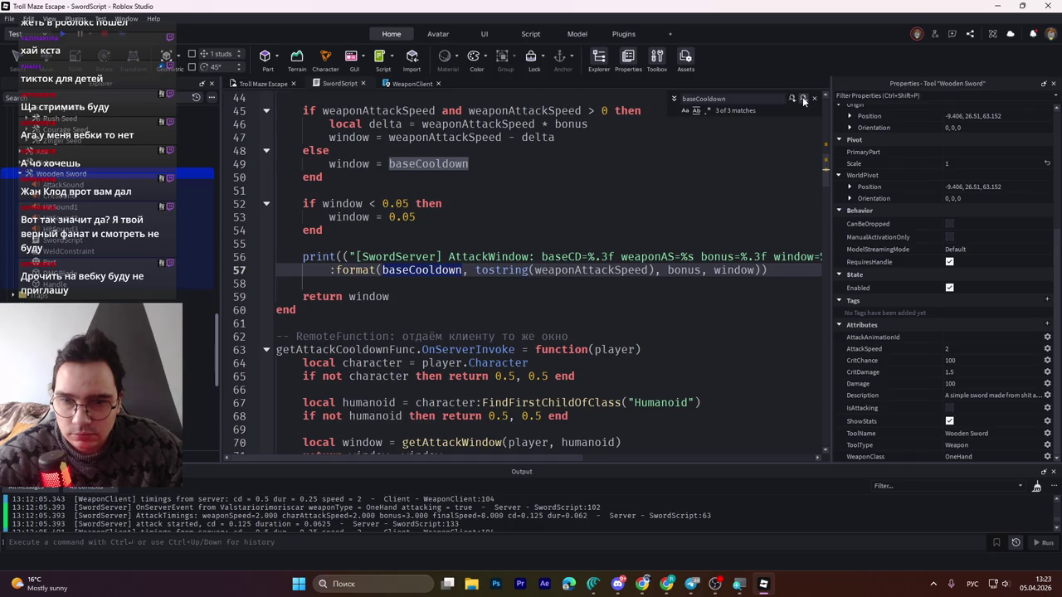
{"action": "left_click", "coordinate": [698, 270]}
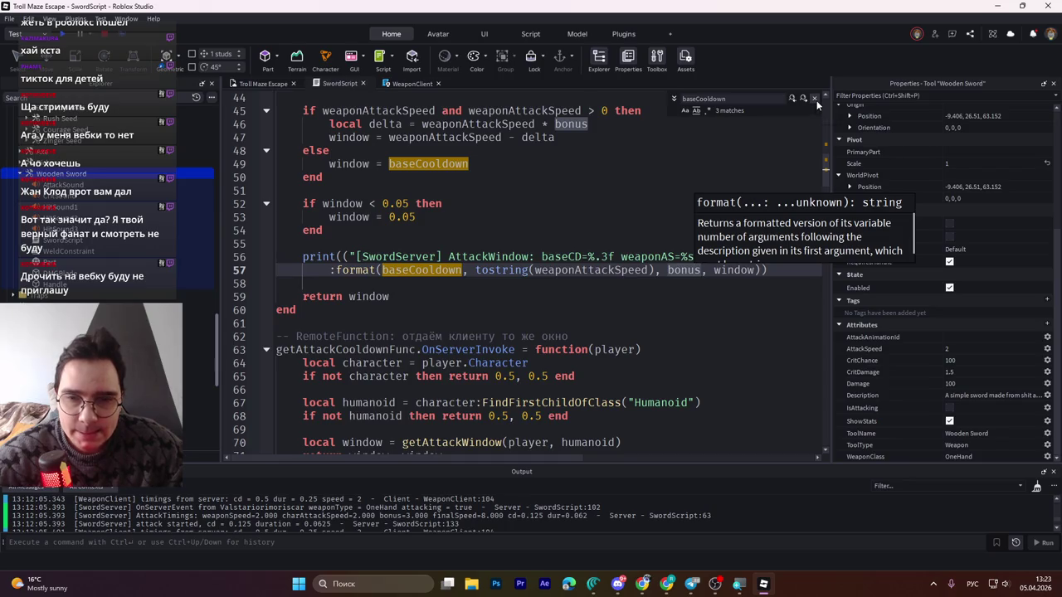
{"action": "left_click", "coordinate": [816, 101]}
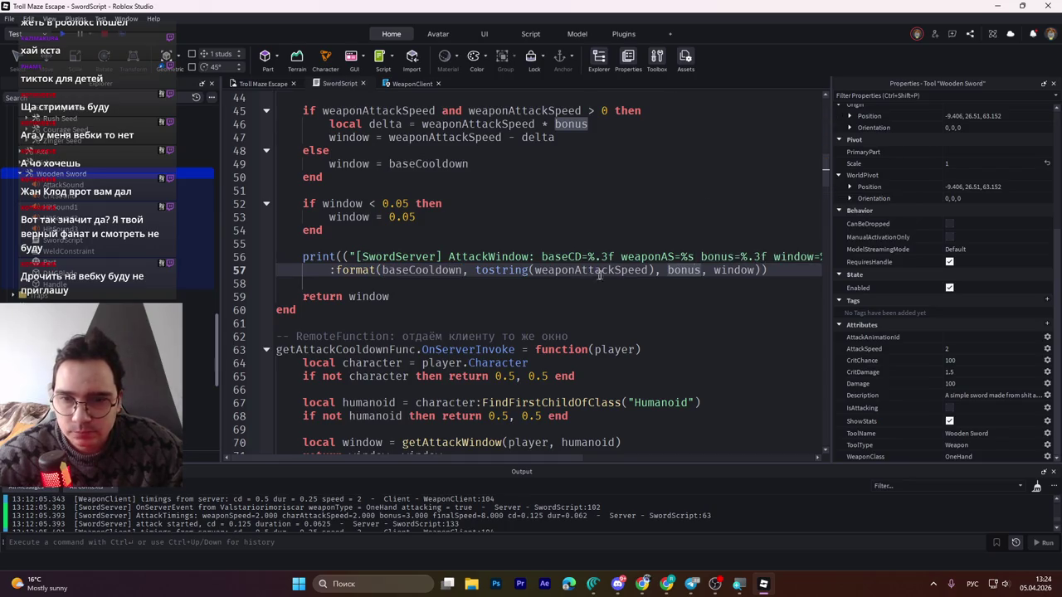
{"action": "left_click", "coordinate": [686, 271]}
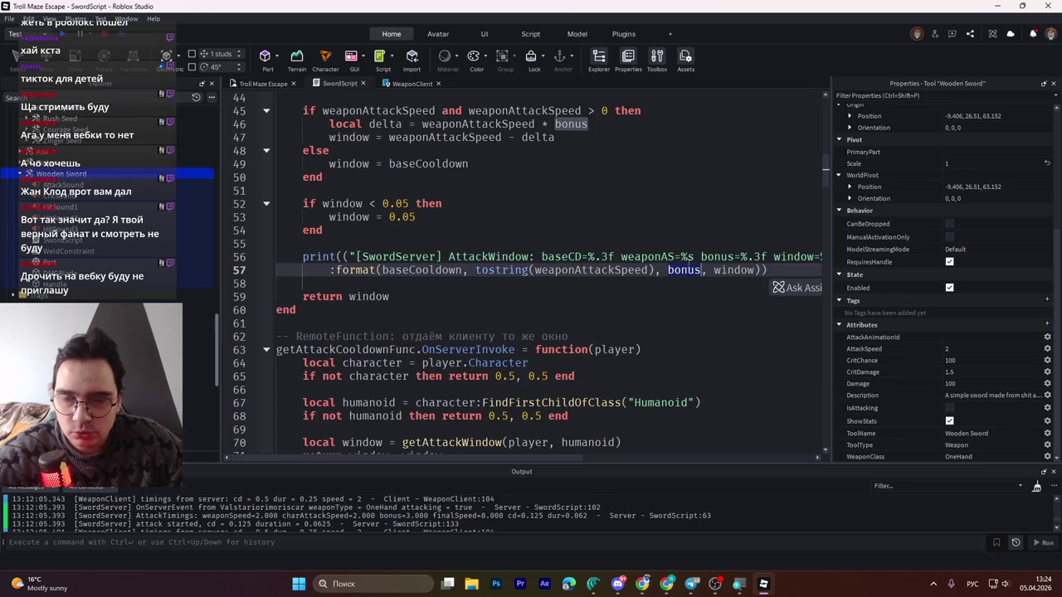
{"action": "scroll", "coordinate": [507, 192], "scroll_direction": "up", "scroll_amount": 3}
{"action": "left_click", "coordinate": [443, 243]}
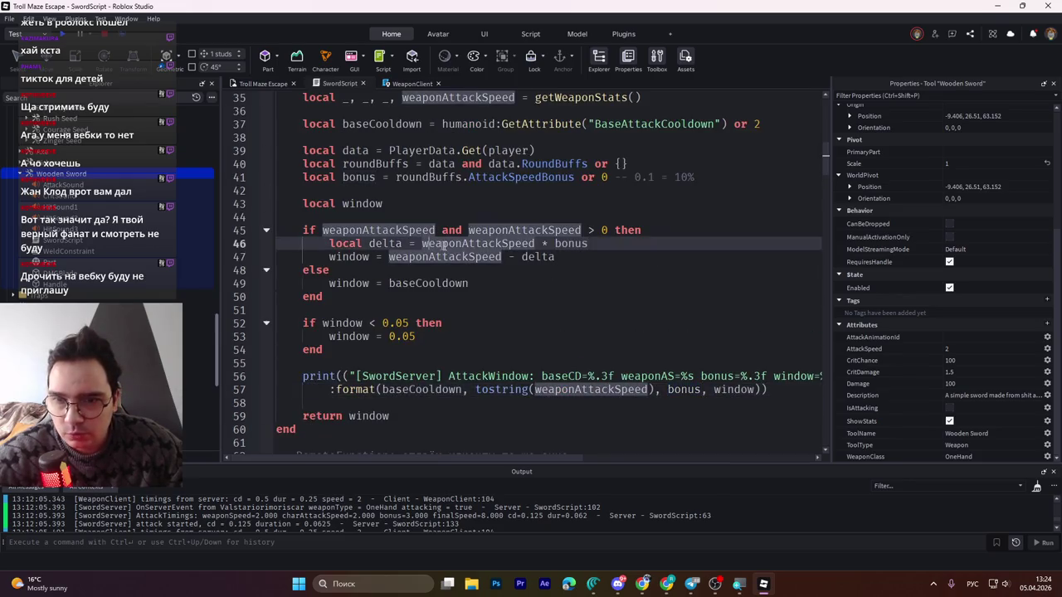
{"action": "scroll", "coordinate": [537, 231], "scroll_direction": "up", "scroll_amount": 3}
{"action": "left_click", "coordinate": [384, 243]}
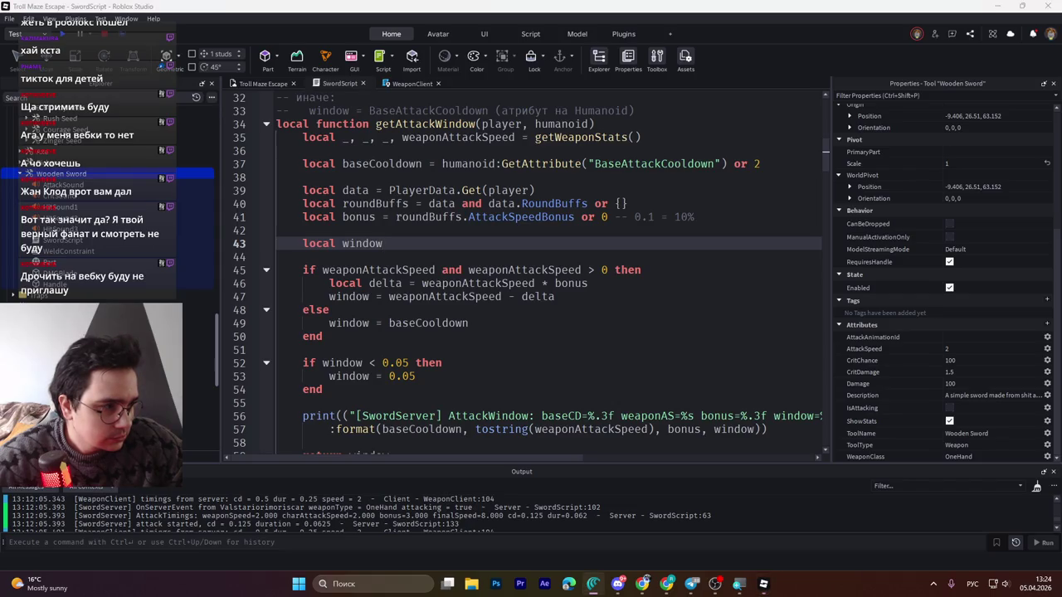
- Look over WeaponClient, save the place to Roblox, and return to the Troll Maze Escape scene
{"action": "left_click", "coordinate": [406, 84]}
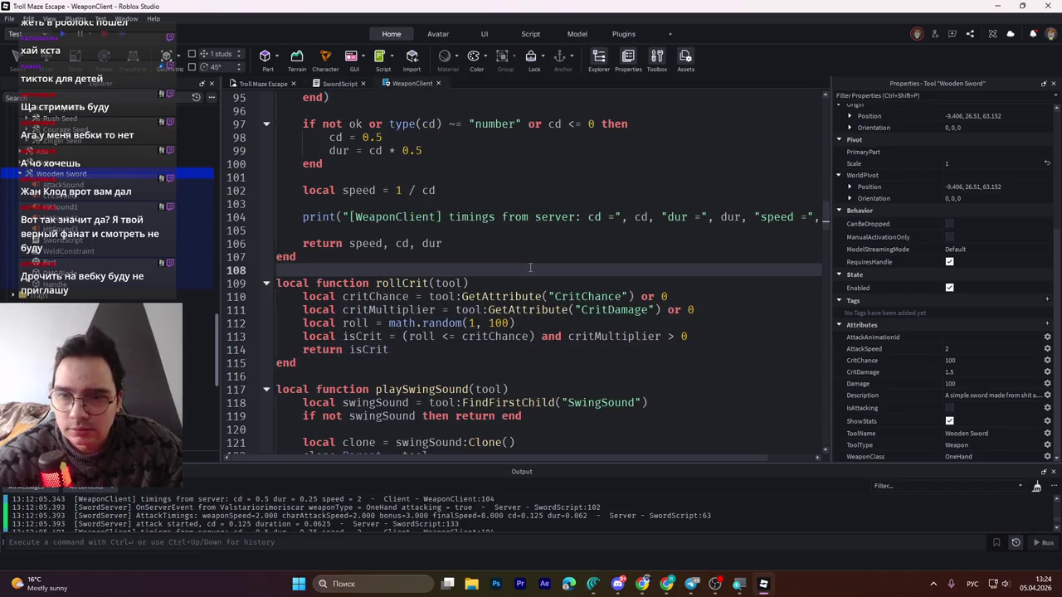
{"action": "left_click", "coordinate": [373, 269]}
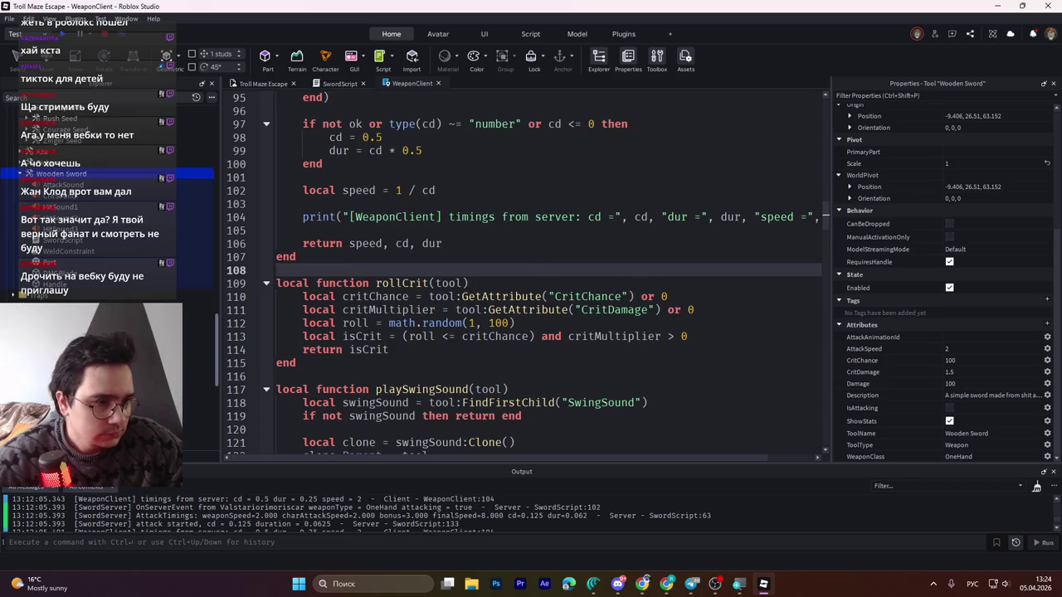
{"action": "left_click", "coordinate": [626, 309]}
{"action": "key", "text": "ctrl+End"}
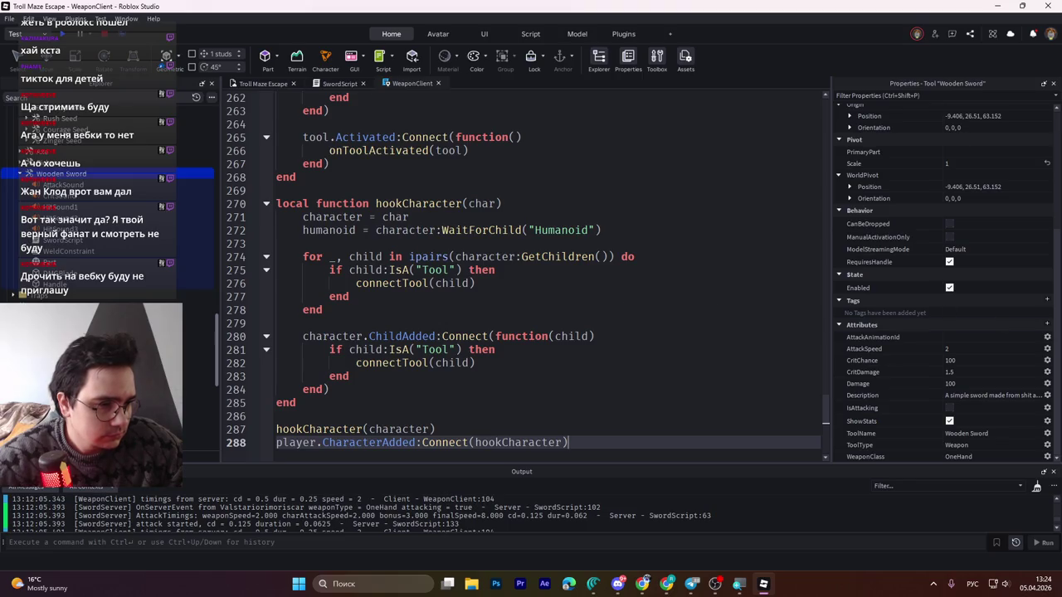
{"action": "key", "text": "ctrl+s"}
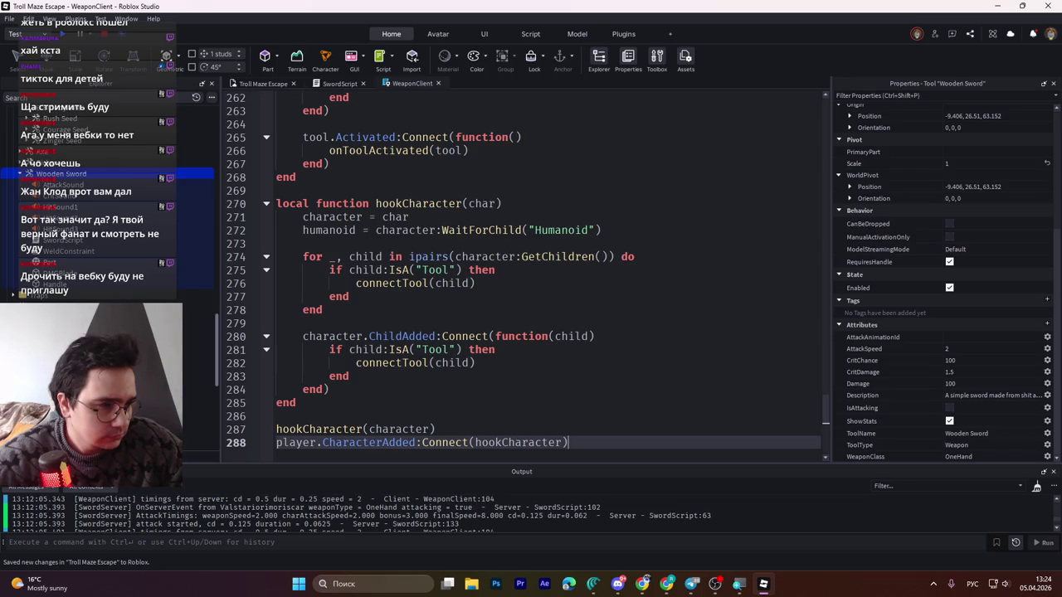
{"action": "left_click", "coordinate": [476, 282]}
{"action": "left_click", "coordinate": [249, 85]}
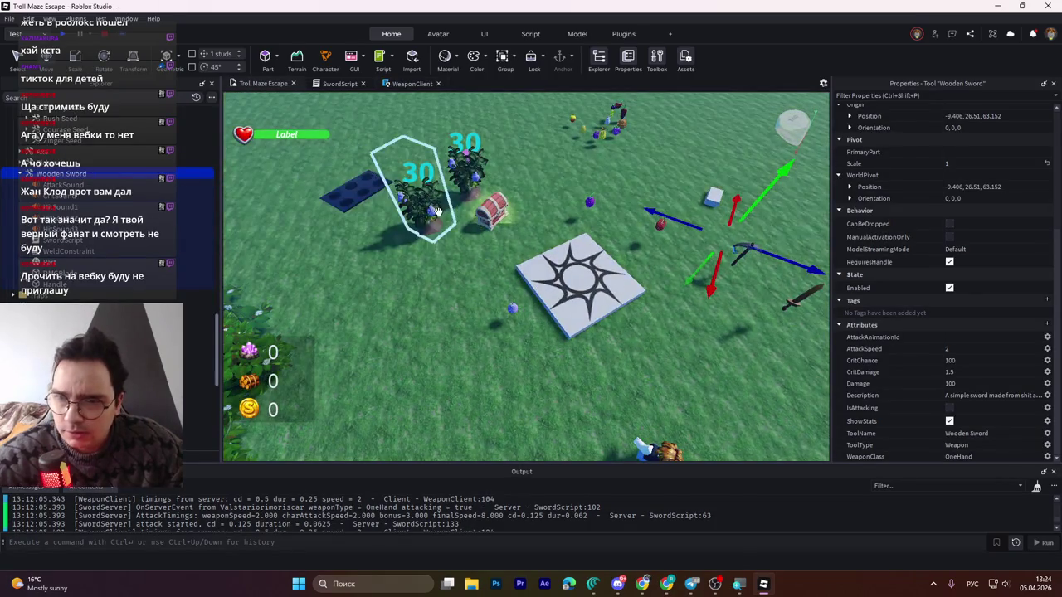
- Set the two Courage SeedSpawn fruits' AttackSpeedBonus attributes to 0.5 and 1
{"action": "left_click", "coordinate": [419, 195]}
{"action": "left_click", "coordinate": [1008, 348]}
{"action": "type", "text": "0,5"}
{"action": "key", "text": "Return"}
{"action": "left_click", "coordinate": [471, 183]}
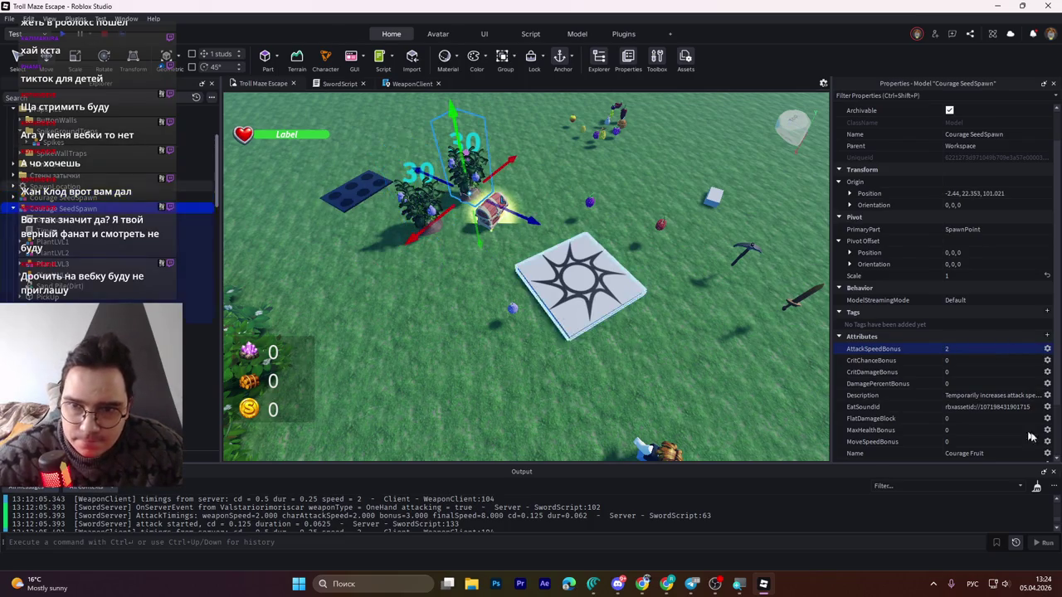
{"action": "left_click", "coordinate": [964, 347]}
{"action": "type", "text": "1"}
{"action": "key", "text": "Return"}
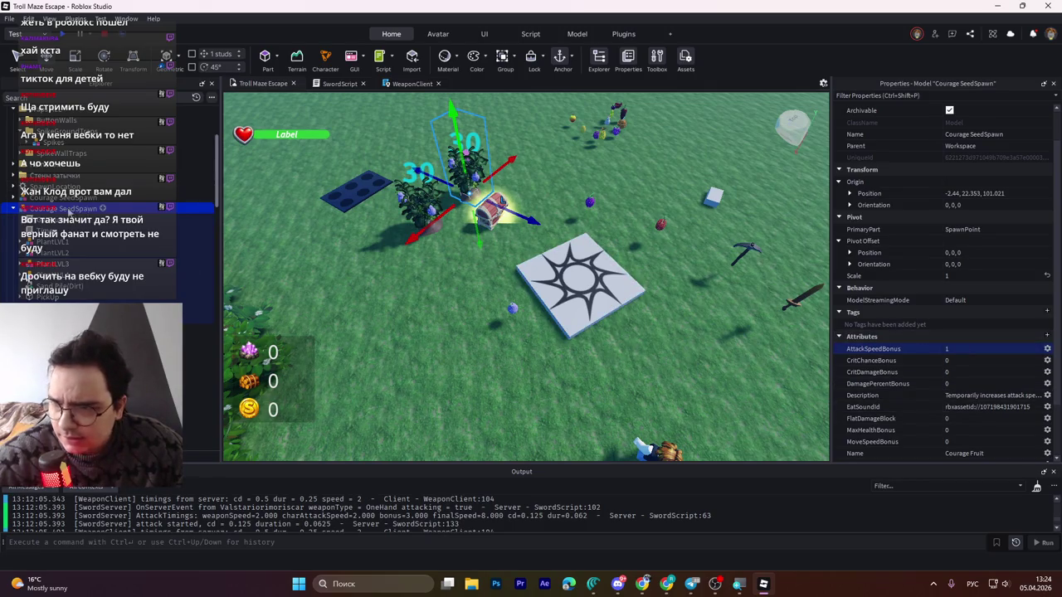
- Select the Wooden Sword tool and start a play test
{"action": "scroll", "coordinate": [63, 258], "scroll_direction": "down", "scroll_amount": 10}
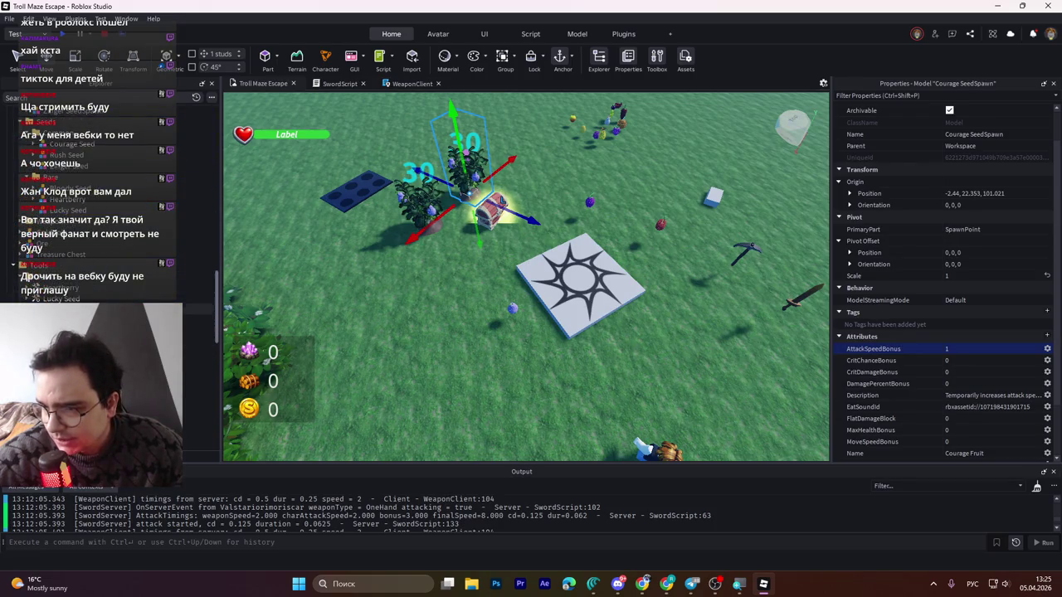
{"action": "left_click", "coordinate": [108, 376]}
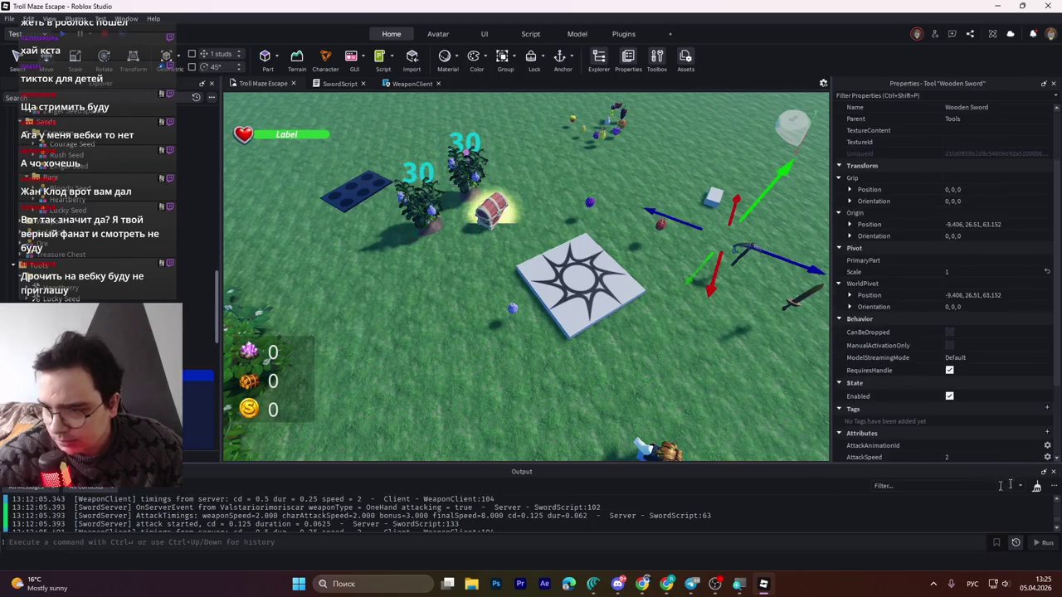
{"action": "scroll", "coordinate": [895, 421], "scroll_direction": "down", "scroll_amount": 3}
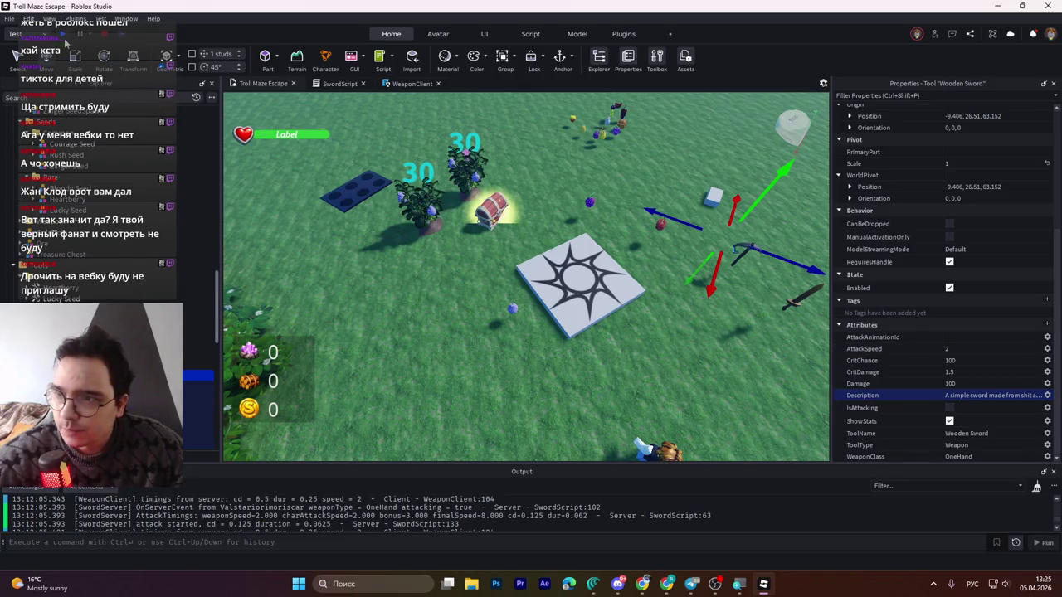
{"action": "left_click", "coordinate": [65, 38]}
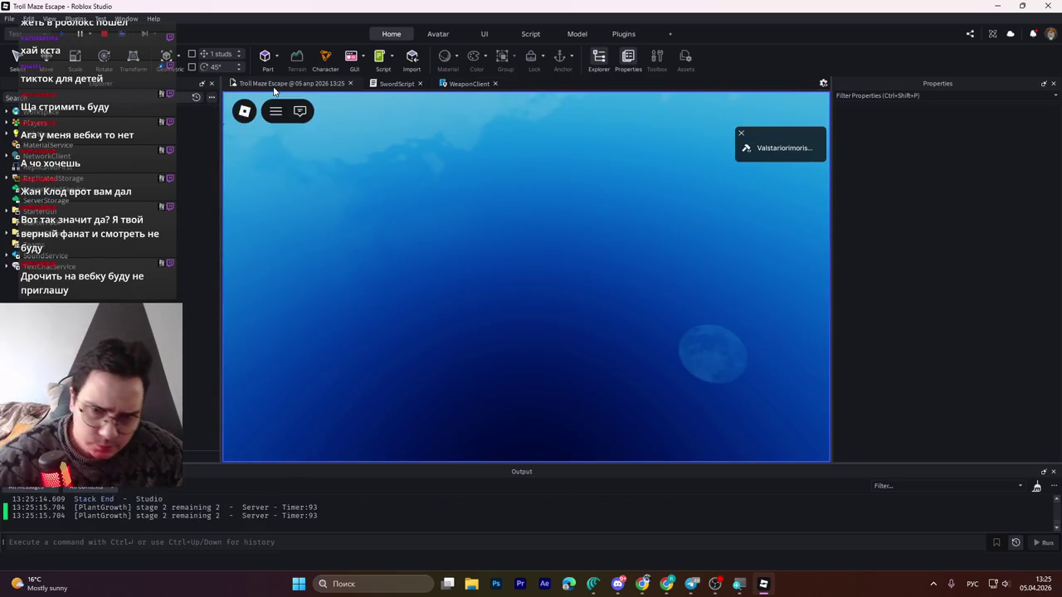
- Walk to the chest, take the Wooden Sword, equip it and swing three times
{"action": "key", "text": "w"}
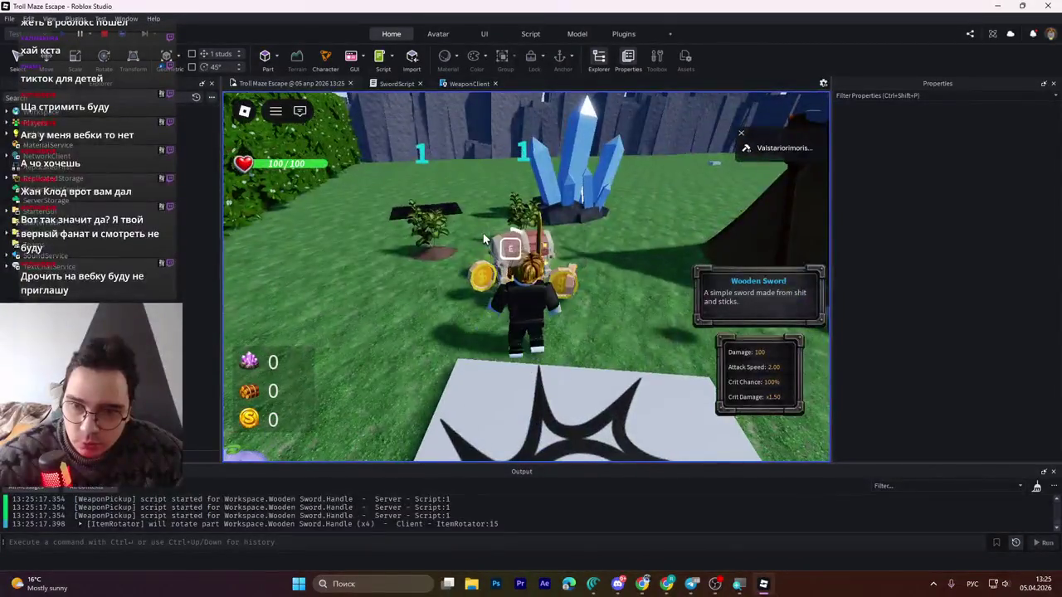
{"action": "key", "text": "e"}
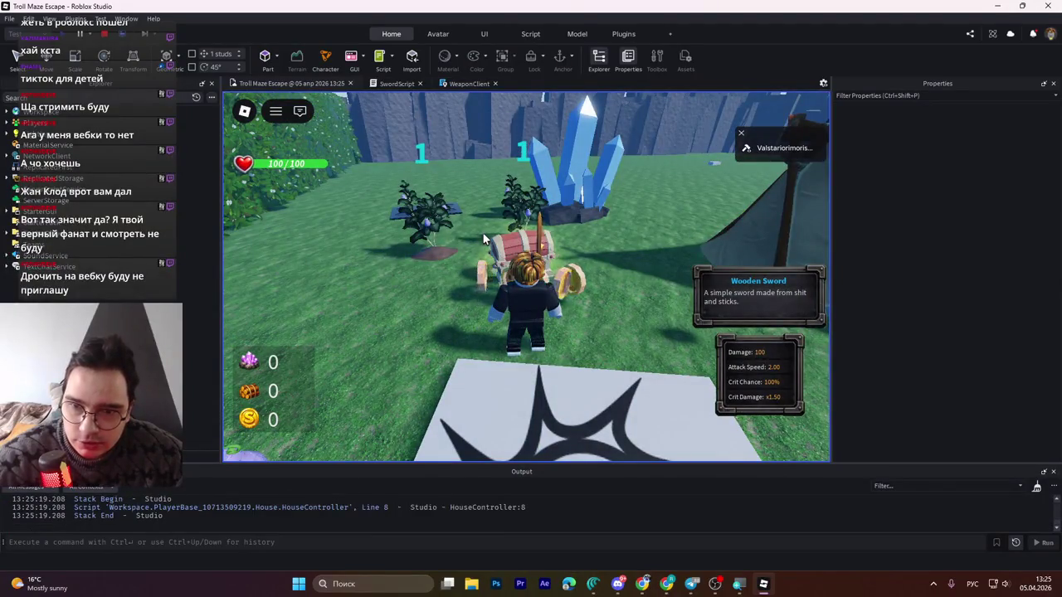
{"action": "key", "text": "a"}
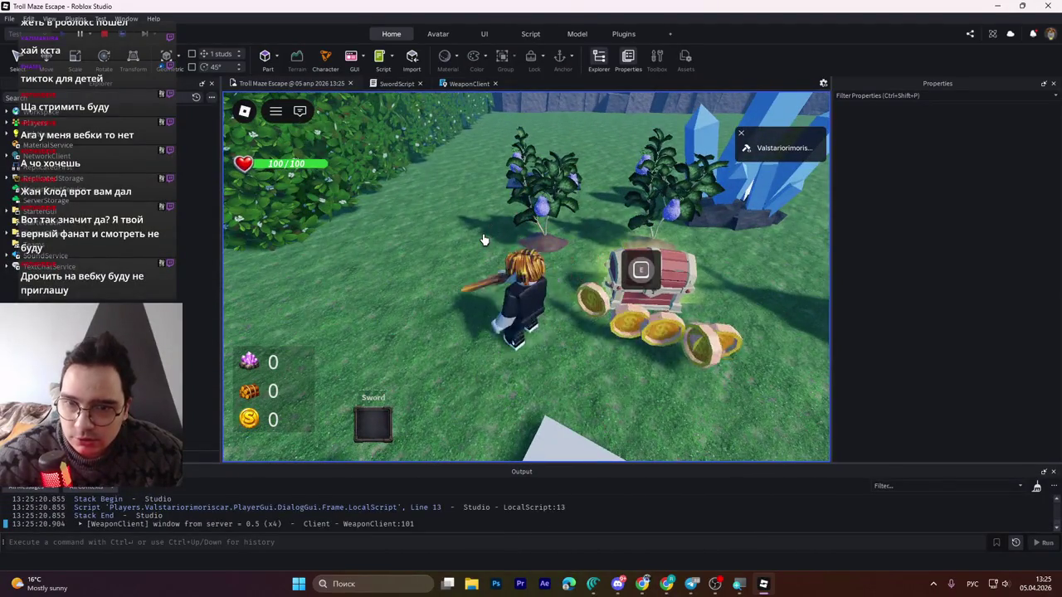
{"action": "left_click", "coordinate": [484, 240]}
{"action": "left_click", "coordinate": [484, 240]}
{"action": "left_click", "coordinate": [483, 239]}
- Attack the chest repeatedly, then walk to the Courage fruit plant and swing again
{"action": "key", "text": "s"}
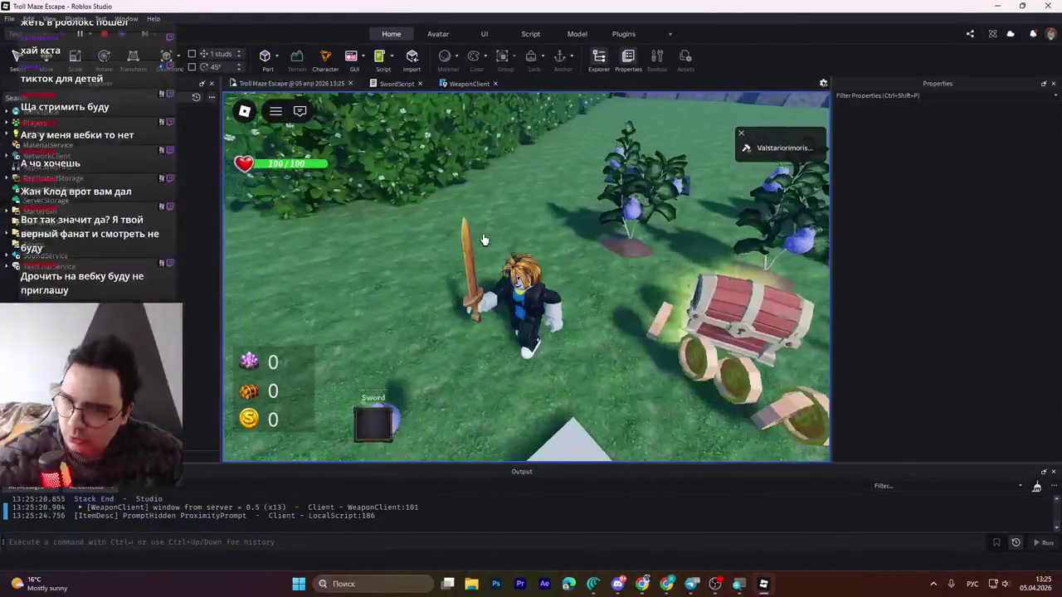
{"action": "key", "text": "w"}
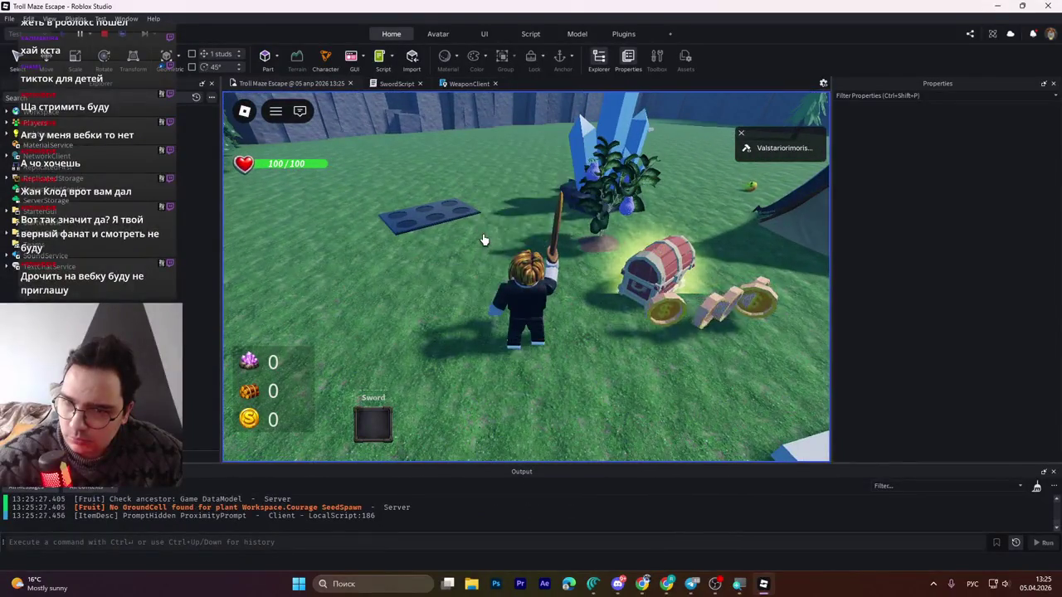
{"action": "left_click", "coordinate": [484, 239]}
{"action": "left_click", "coordinate": [484, 240]}
{"action": "left_click", "coordinate": [484, 240]}
{"action": "key", "text": "w"}
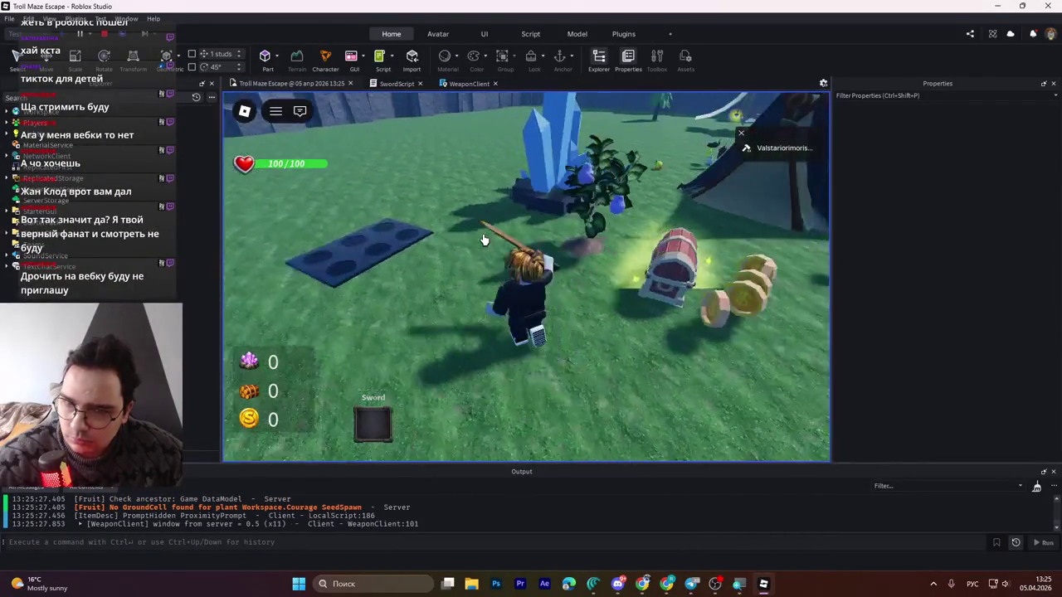
{"action": "key", "text": "w"}
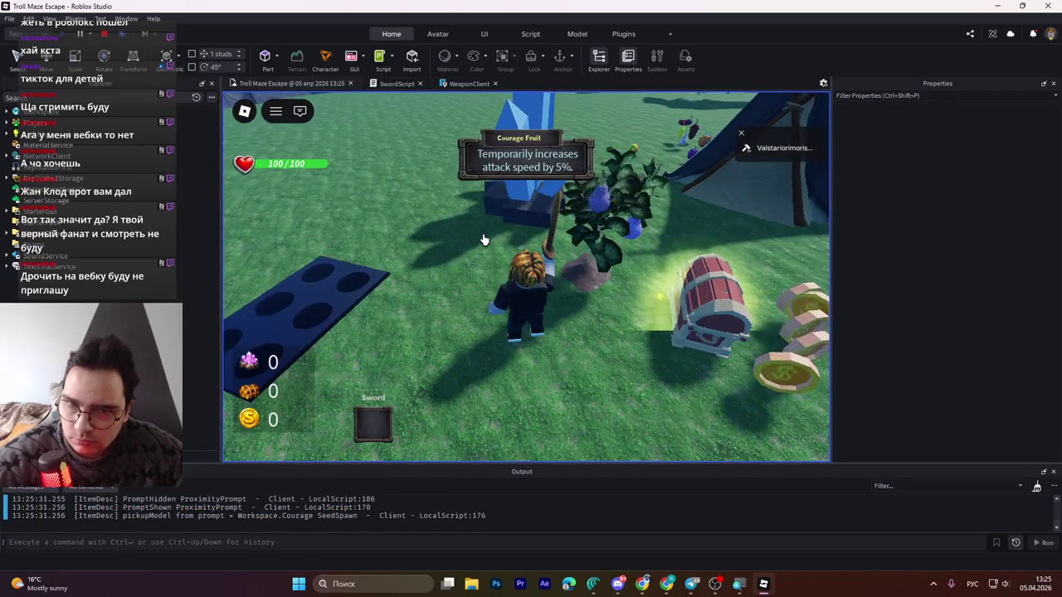
{"action": "left_click", "coordinate": [484, 239]}
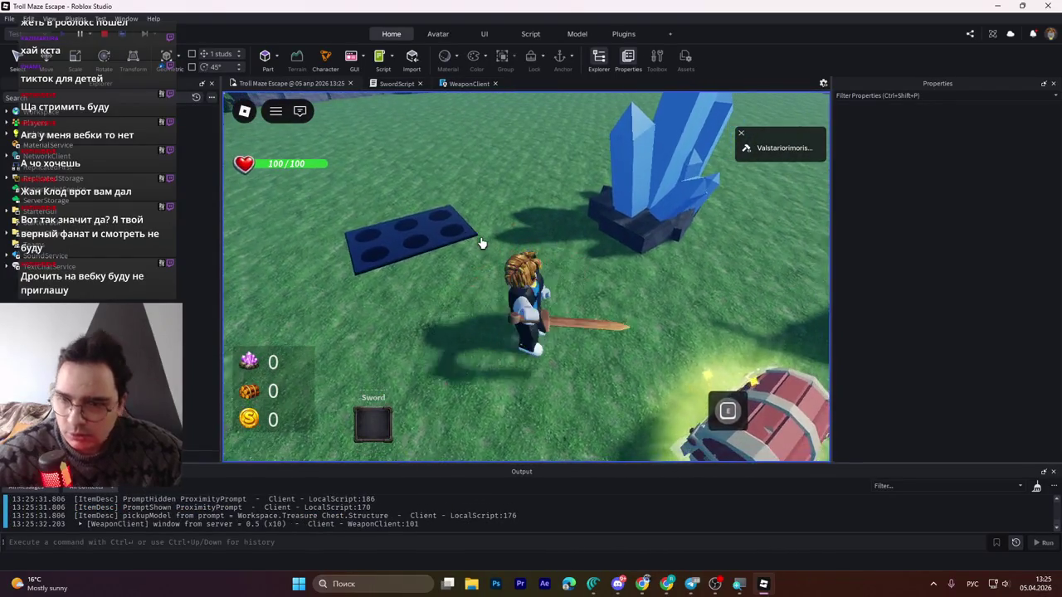
{"action": "left_click", "coordinate": [482, 243]}
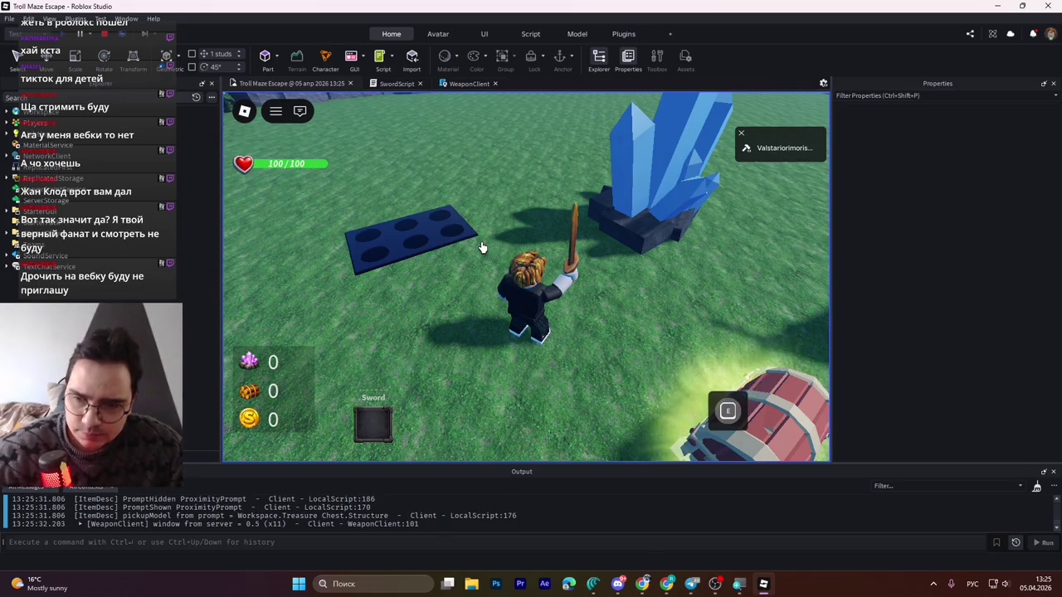
- Open WeaponClient line 101 from the Output link, enlarge the editor, and find the 0.5 fallback
{"action": "mouse_move", "coordinate": [433, 220]}
{"action": "left_mouse_down"}
{"action": "mouse_move", "coordinate": [427, 461]}
{"action": "mouse_move", "coordinate": [459, 289]}
{"action": "left_mouse_up"}
{"action": "scroll", "coordinate": [370, 448], "scroll_direction": "up", "scroll_amount": 3}
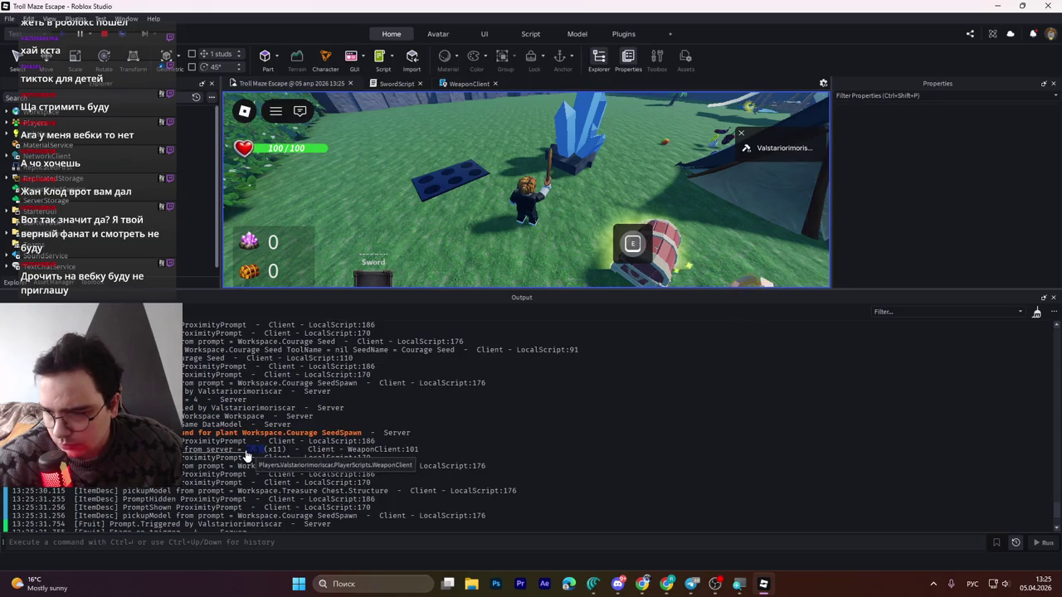
{"action": "left_click", "coordinate": [214, 449]}
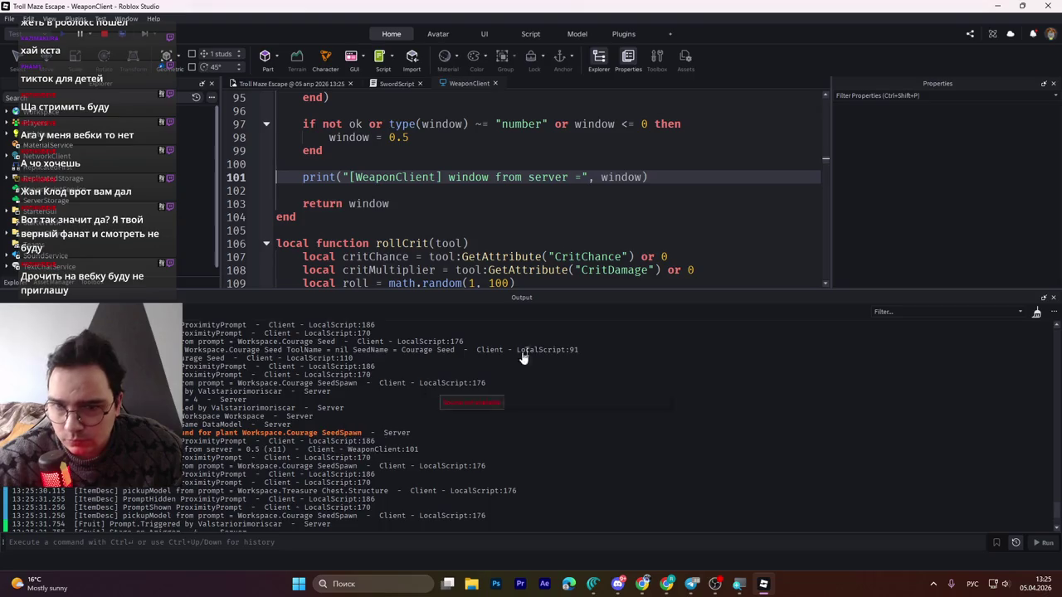
{"action": "left_click", "coordinate": [560, 284]}
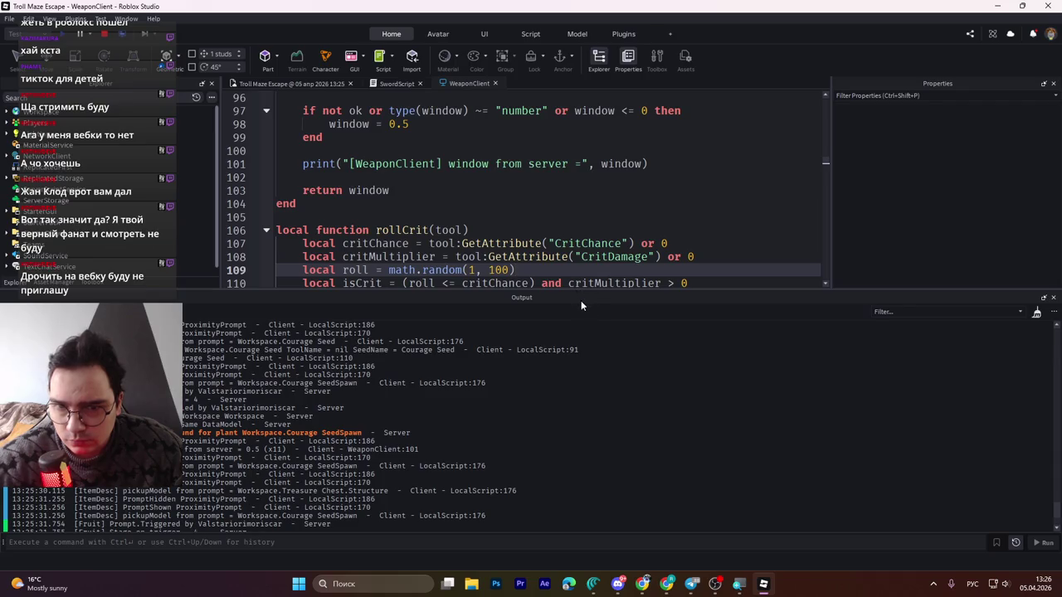
{"action": "left_click_drag", "start_coordinate": [590, 290], "coordinate": [568, 453]}
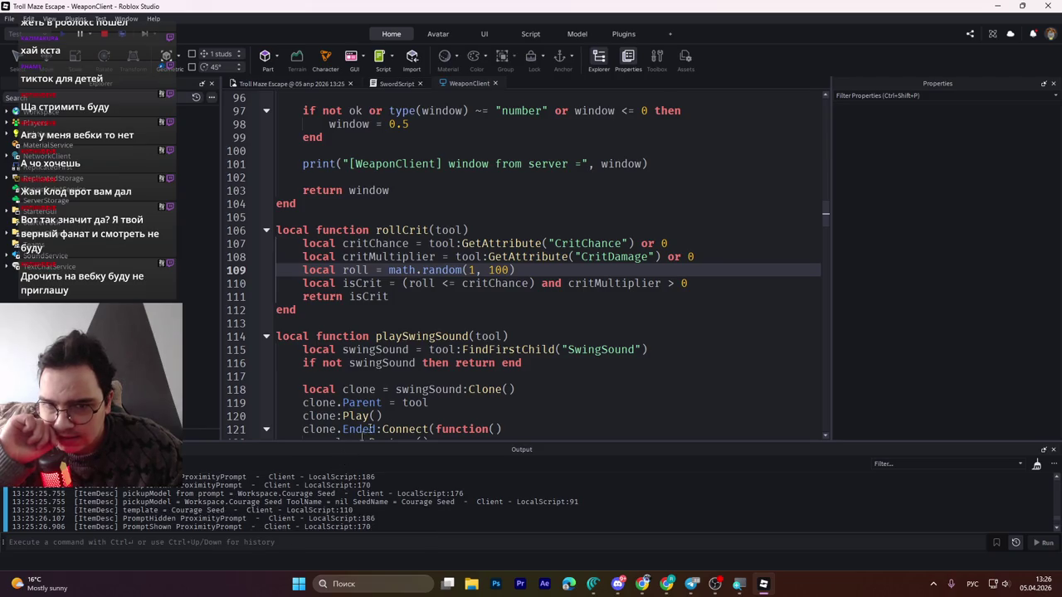
{"action": "left_click", "coordinate": [362, 123]}
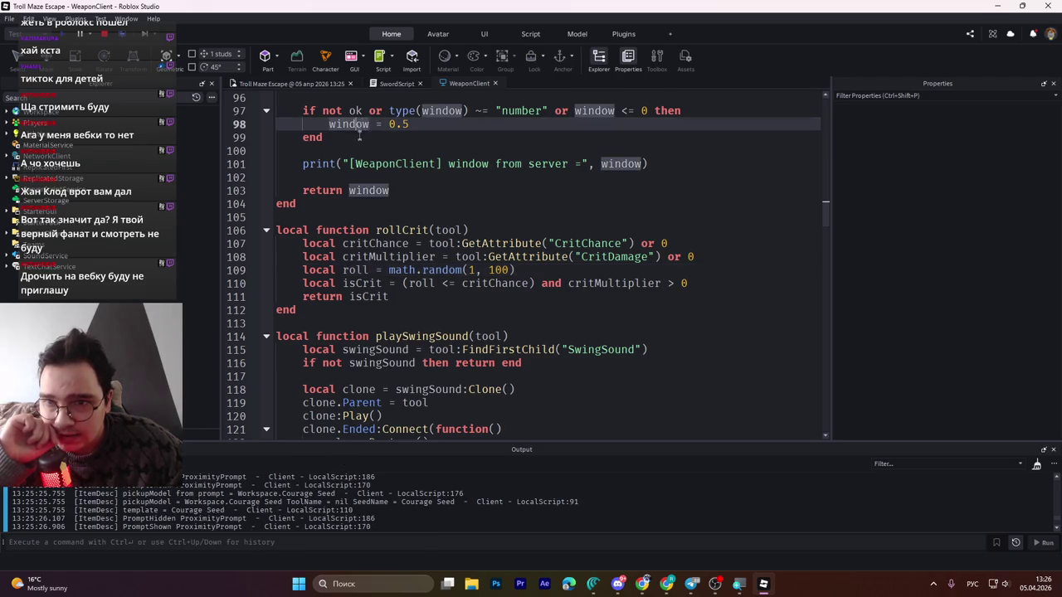
{"action": "scroll", "coordinate": [432, 251], "scroll_direction": "up", "scroll_amount": 3}
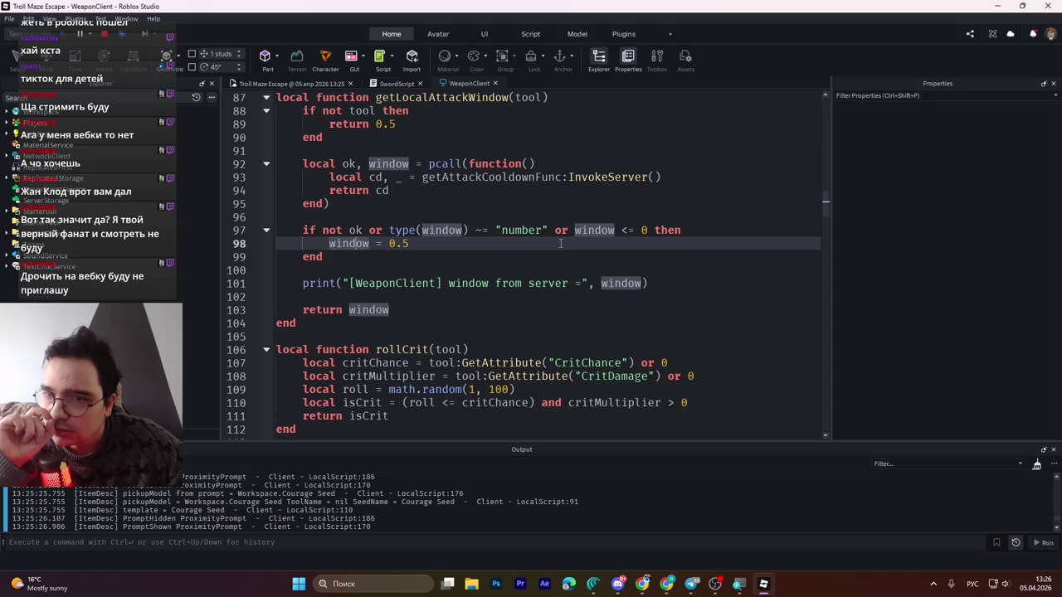
{"action": "scroll", "coordinate": [560, 243], "scroll_direction": "up", "scroll_amount": 2}
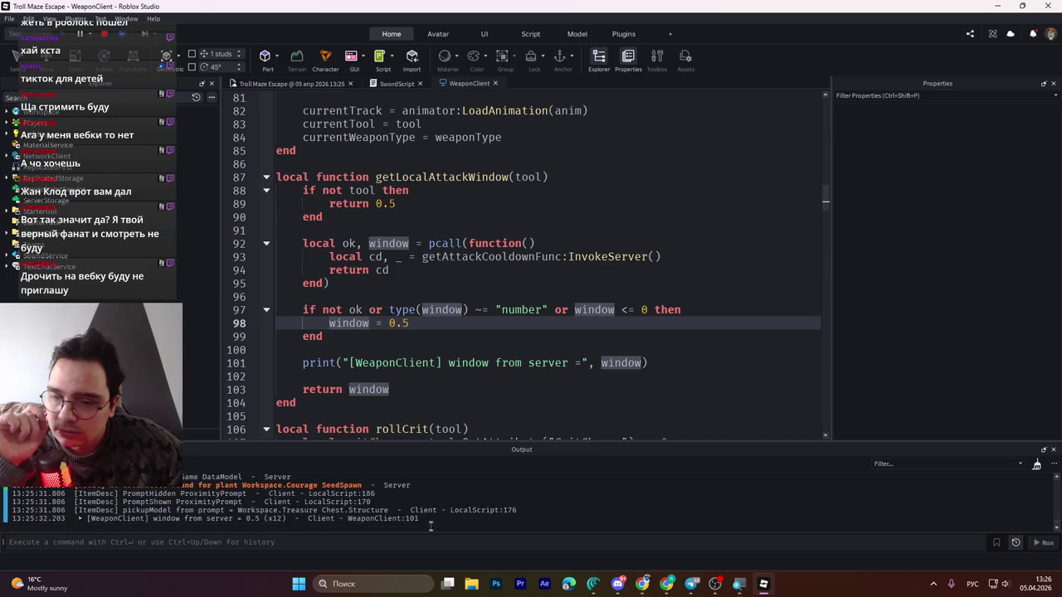
{"action": "mouse_move", "coordinate": [419, 521]}
{"action": "left_mouse_down"}
{"action": "mouse_move", "coordinate": [100, 521]}
{"action": "mouse_move", "coordinate": [39, 503]}
{"action": "mouse_move", "coordinate": [249, 399]}
{"action": "mouse_move", "coordinate": [401, 346]}
{"action": "left_mouse_up"}
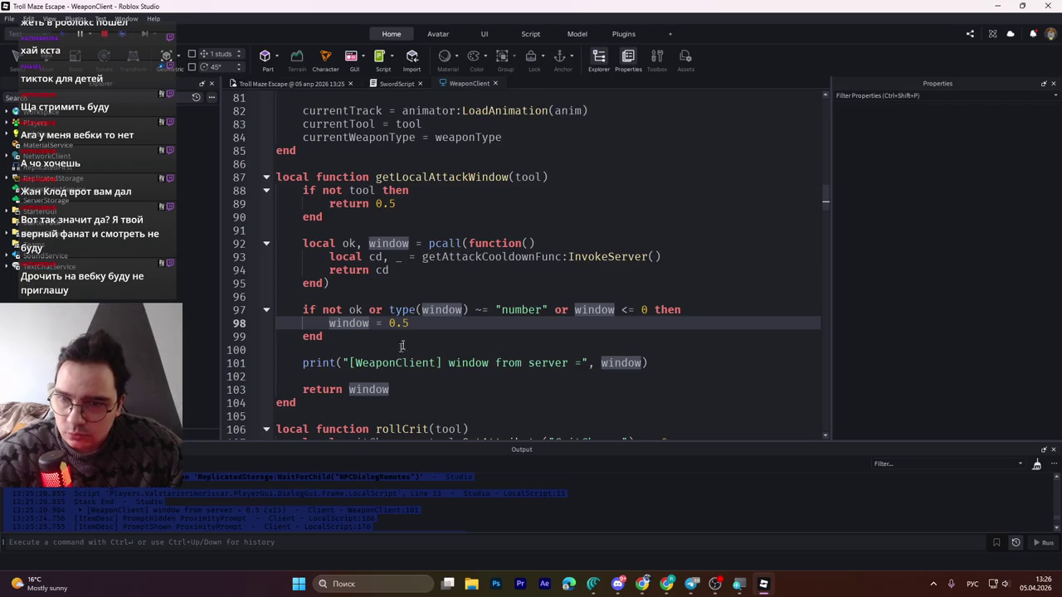
{"action": "left_click", "coordinate": [448, 256]}
{"action": "scroll", "coordinate": [448, 258], "scroll_direction": "up", "scroll_amount": 2}
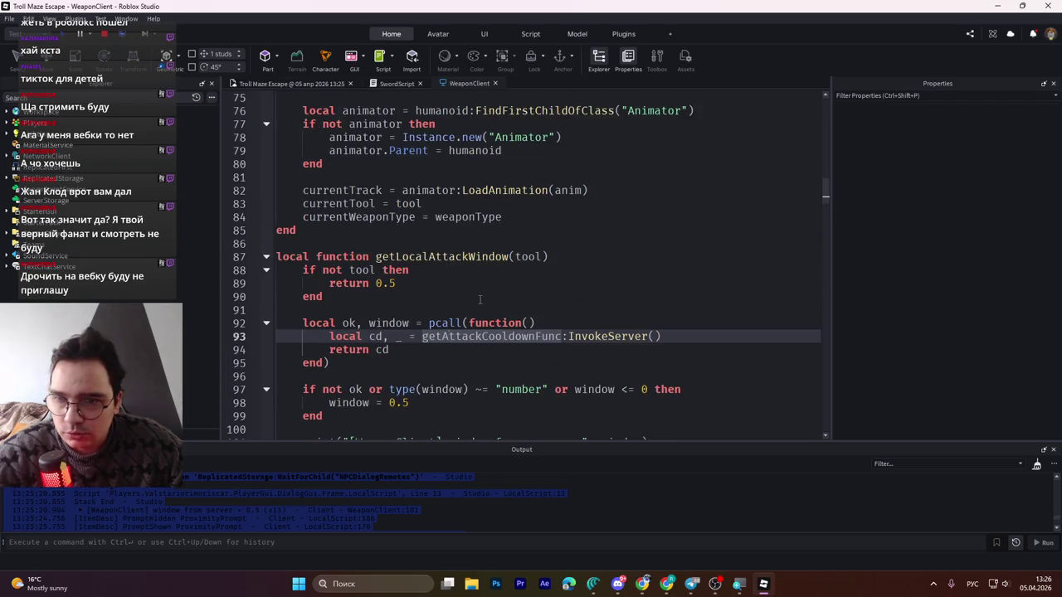
{"action": "key", "text": "alt+Tab"}
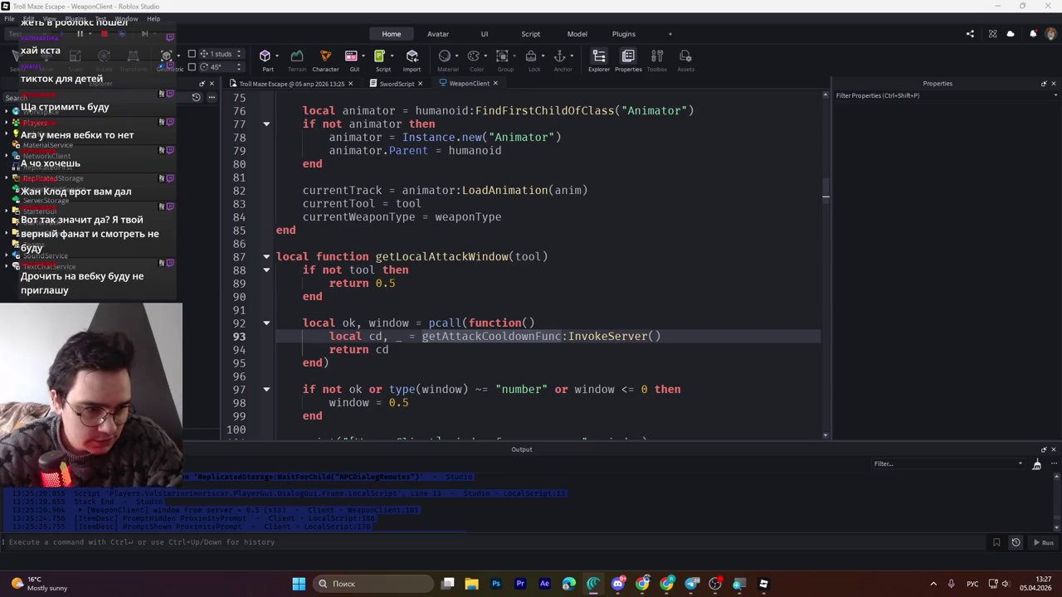
{"action": "key", "text": "alt+shift"}
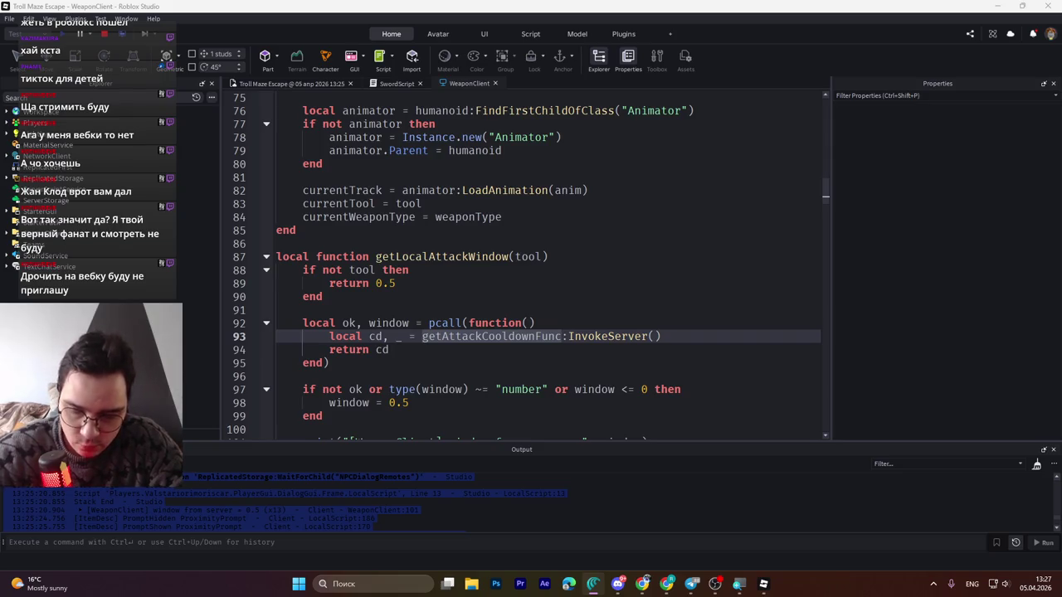
{"action": "key", "text": "alt+shift"}
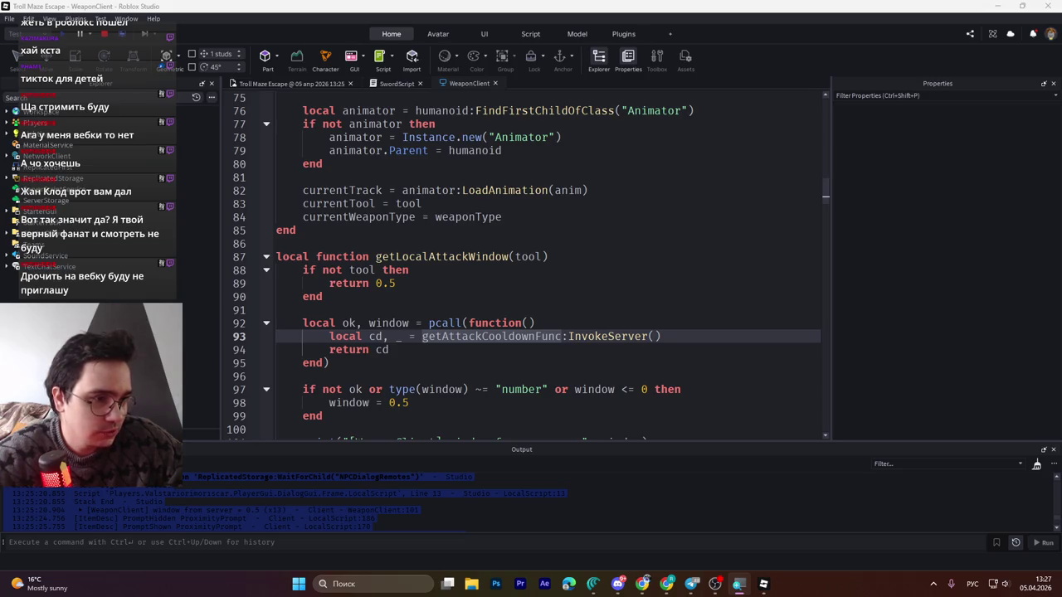
{"action": "left_click", "coordinate": [642, 583]}
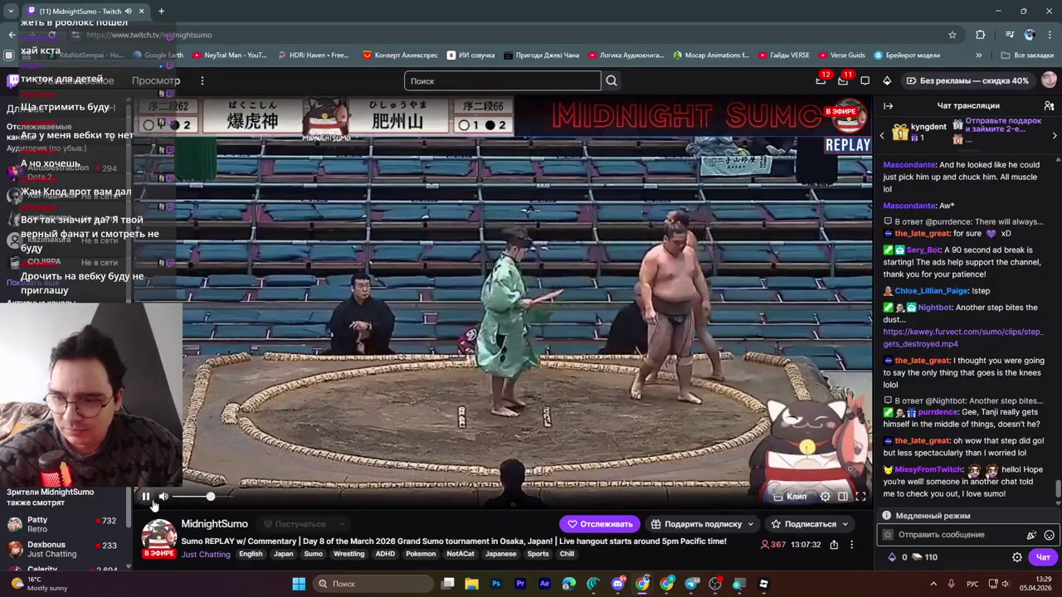
- Pause the sumo stream, return to Roblox Studio and stop the running playtest
{"action": "left_click", "coordinate": [146, 496]}
{"action": "scroll", "coordinate": [238, 533], "scroll_direction": "down", "scroll_amount": 3}
{"action": "scroll", "coordinate": [238, 533], "scroll_direction": "up", "scroll_amount": 3}
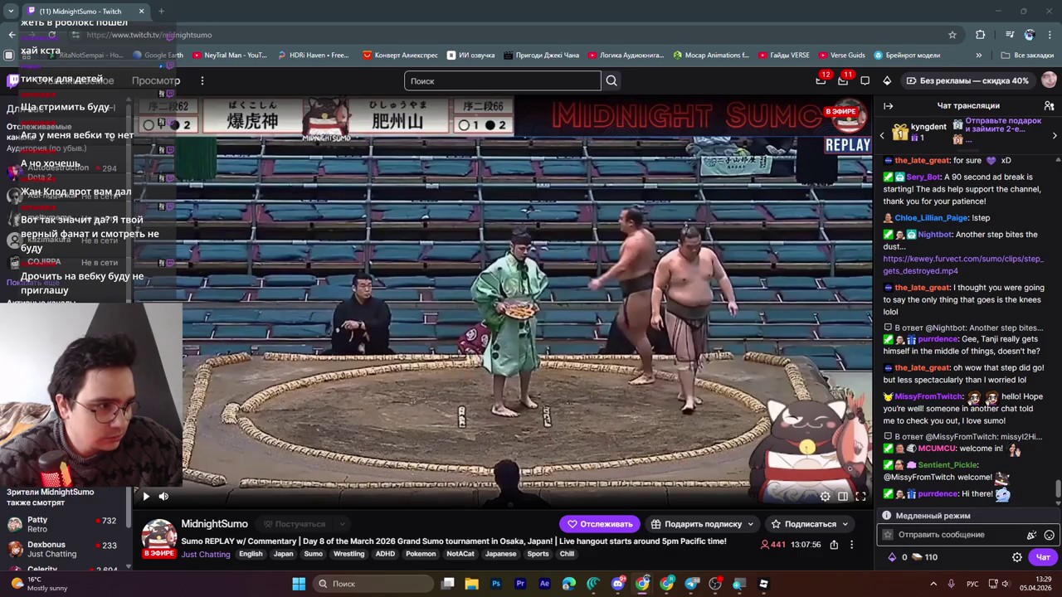
{"action": "key", "text": "alt+Tab"}
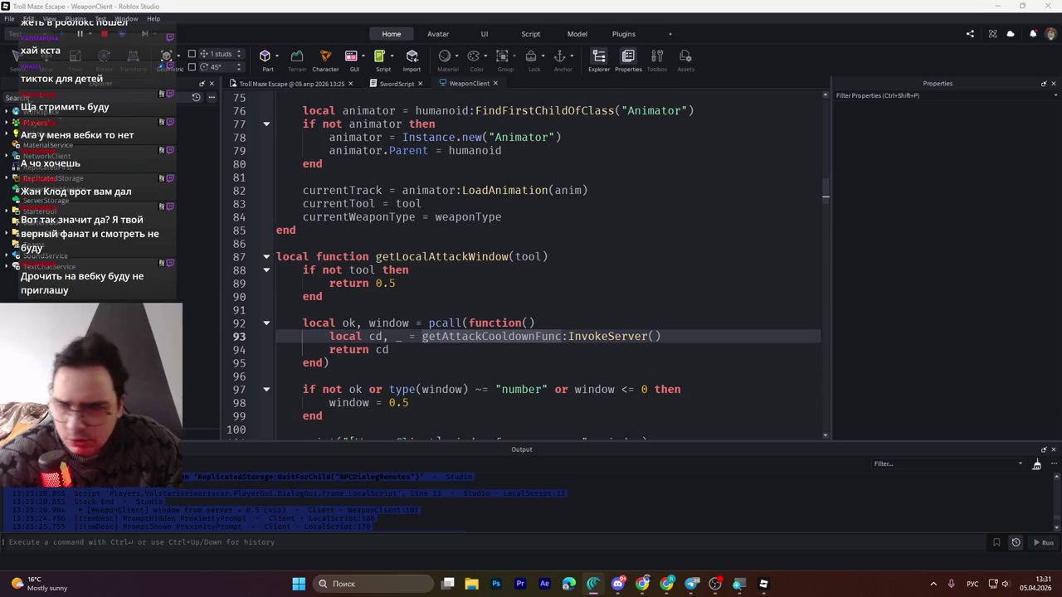
{"action": "left_click", "coordinate": [102, 36]}
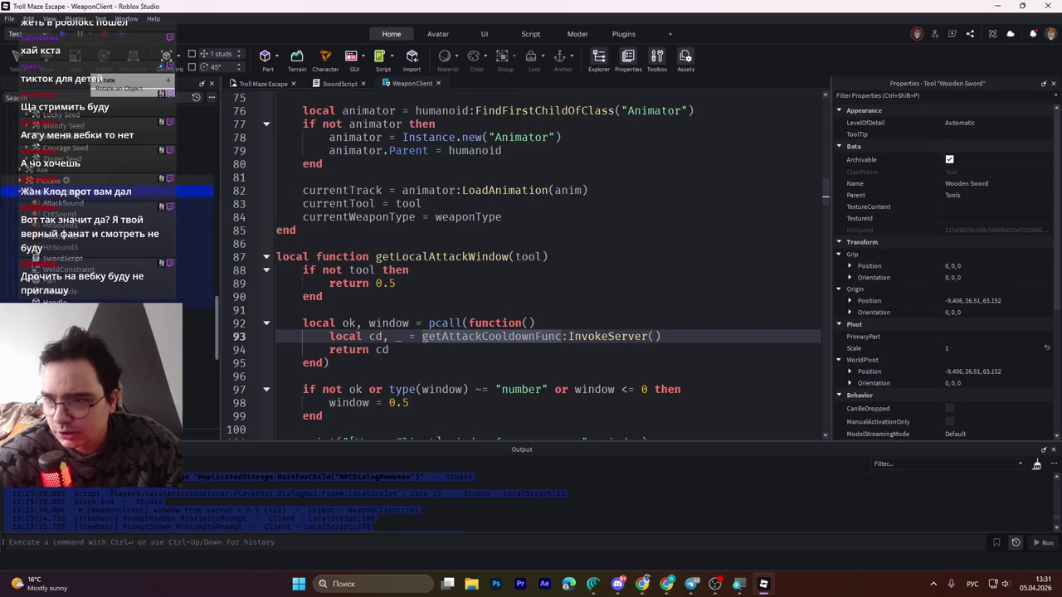
- Scroll to the Wooden Sword's Attributes and enter then exit AttackSpeed's rename, keeping it at 2
{"action": "left_click", "coordinate": [264, 83]}
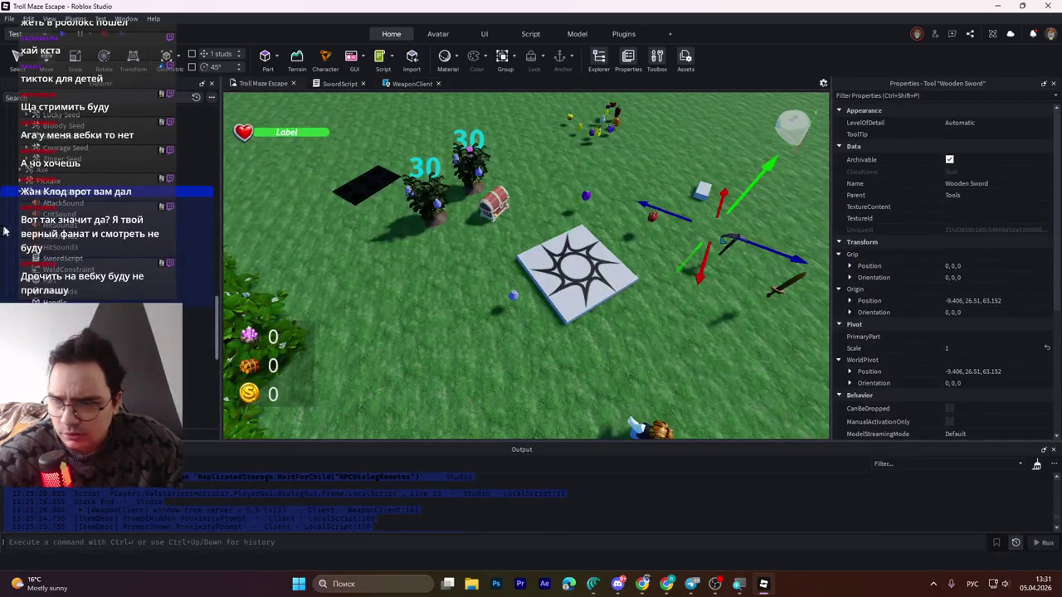
{"action": "scroll", "coordinate": [882, 354], "scroll_direction": "down", "scroll_amount": 3}
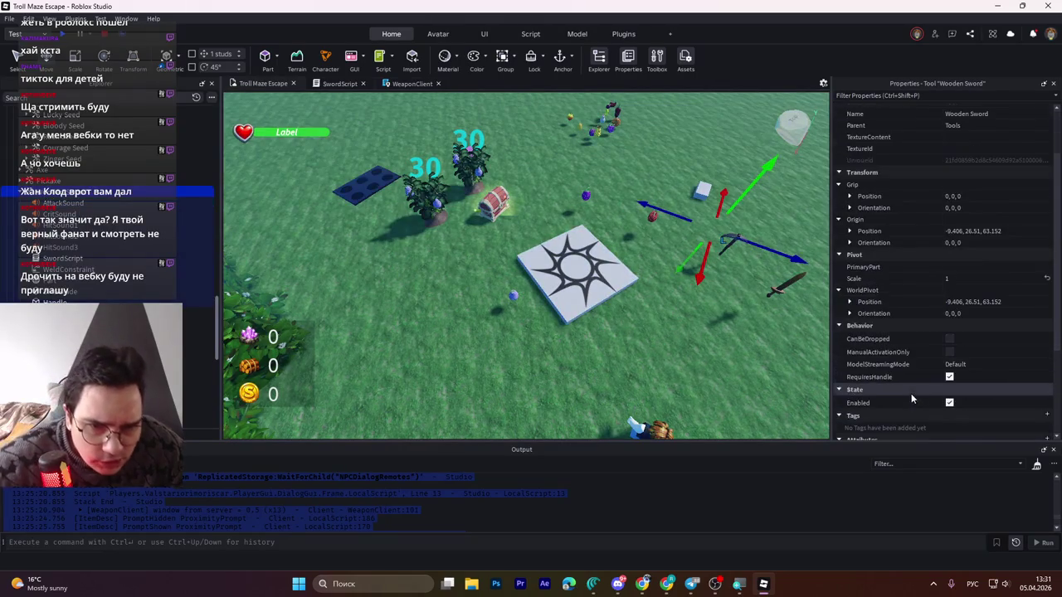
{"action": "scroll", "coordinate": [879, 365], "scroll_direction": "down", "scroll_amount": 5}
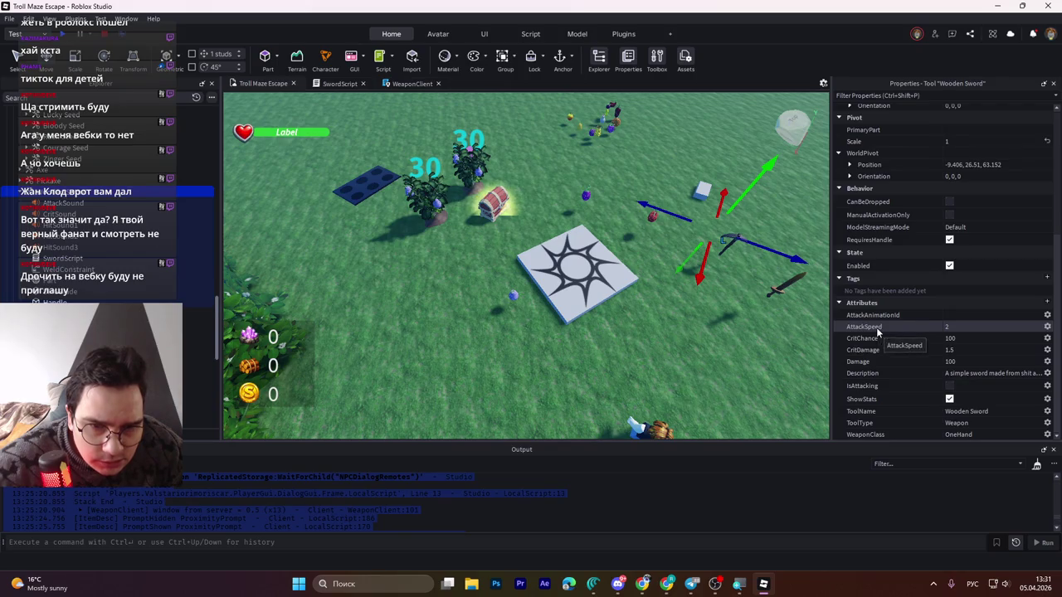
{"action": "left_click", "coordinate": [1047, 325]}
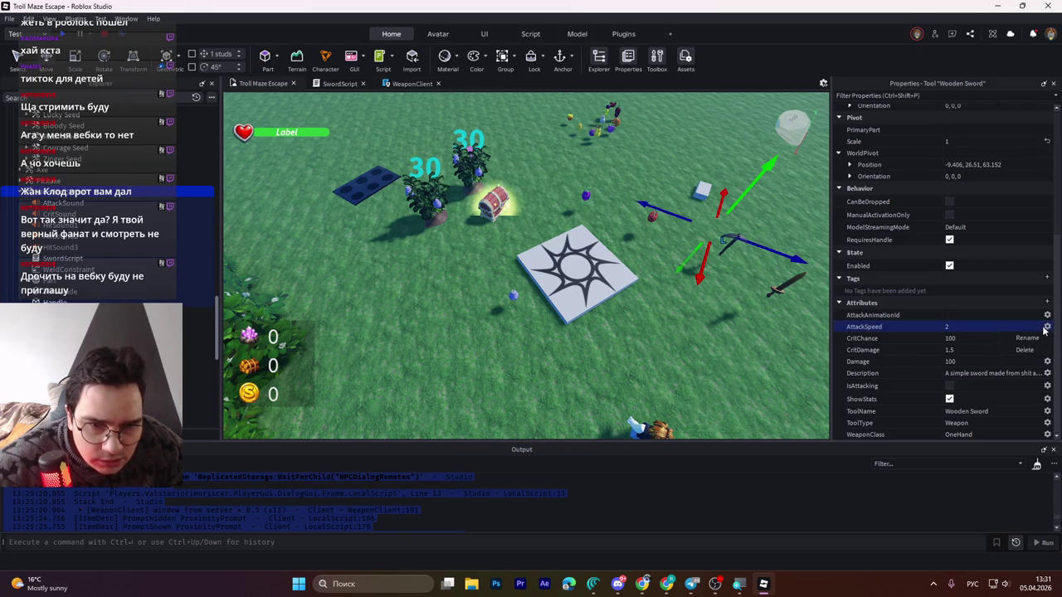
{"action": "left_click", "coordinate": [1032, 342]}
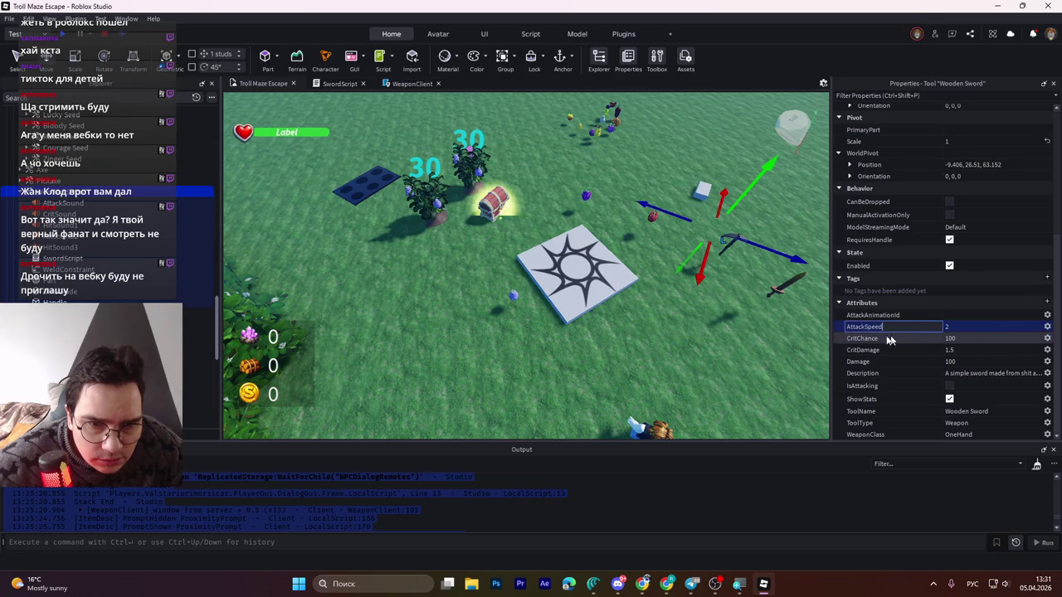
{"action": "key", "text": "Return"}
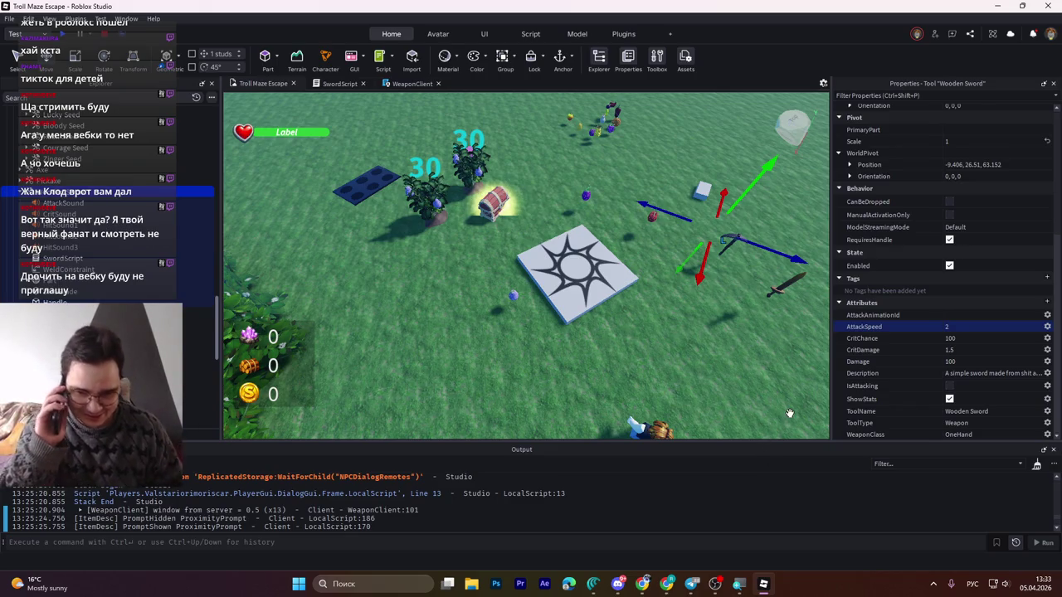
- Click the plant in the scene, then pick PlantLVL2 under Courage SeedSpawn in Explorer
{"action": "mouse_move", "coordinate": [716, 406]}
{"action": "left_mouse_down"}
{"action": "mouse_move", "coordinate": [682, 342]}
{"action": "mouse_move", "coordinate": [477, 278]}
{"action": "left_mouse_up"}
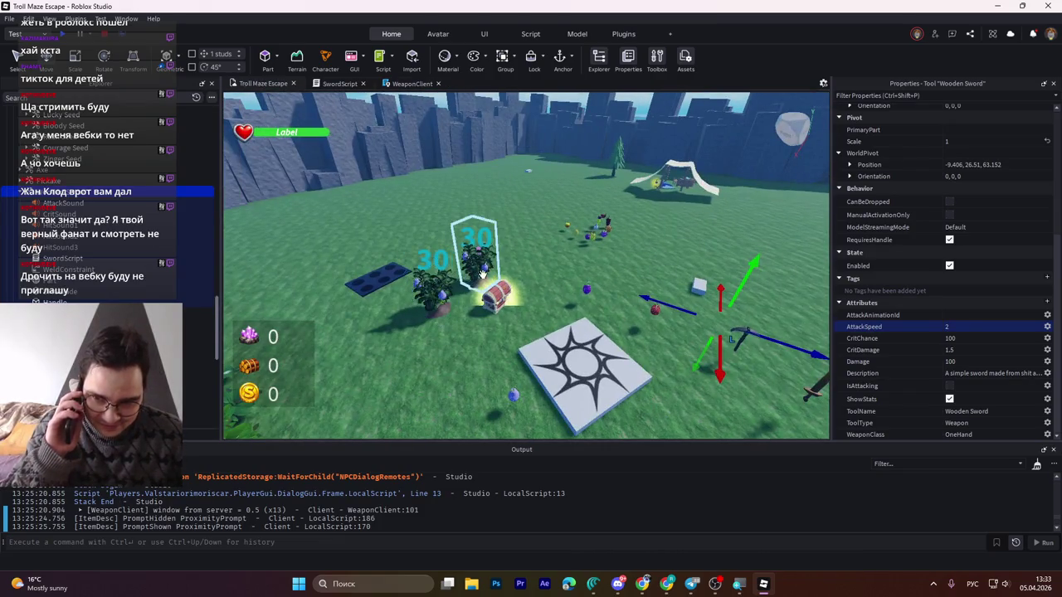
{"action": "left_click", "coordinate": [433, 286]}
{"action": "left_click", "coordinate": [50, 203]}
{"action": "left_click", "coordinate": [72, 203]}
{"action": "key", "text": "Escape"}
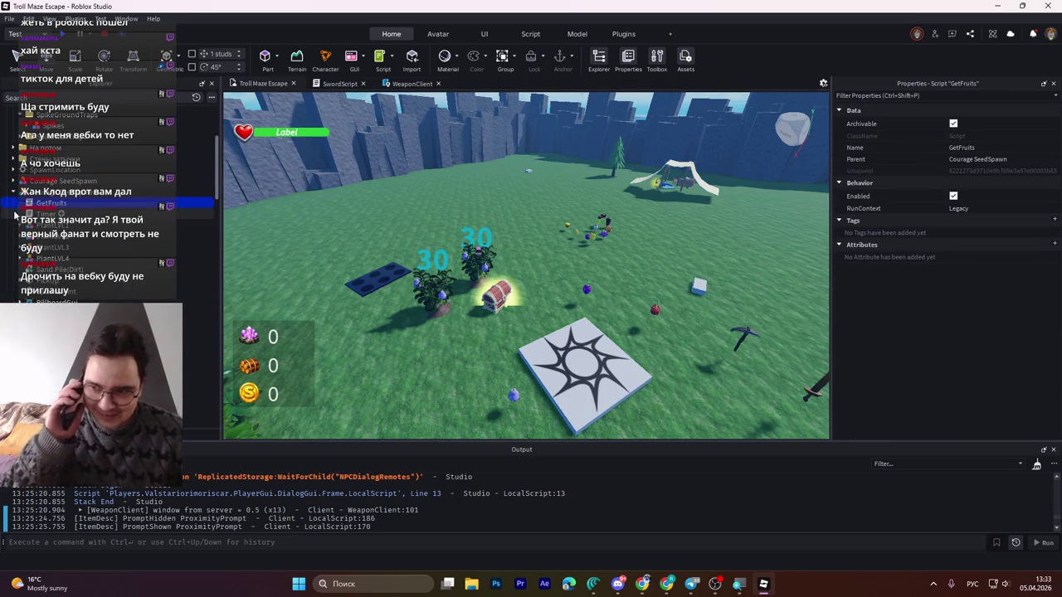
{"action": "key", "text": "F2"}
{"action": "left_click", "coordinate": [50, 225]}
{"action": "left_click", "coordinate": [45, 214]}
{"action": "left_click", "coordinate": [50, 236]}
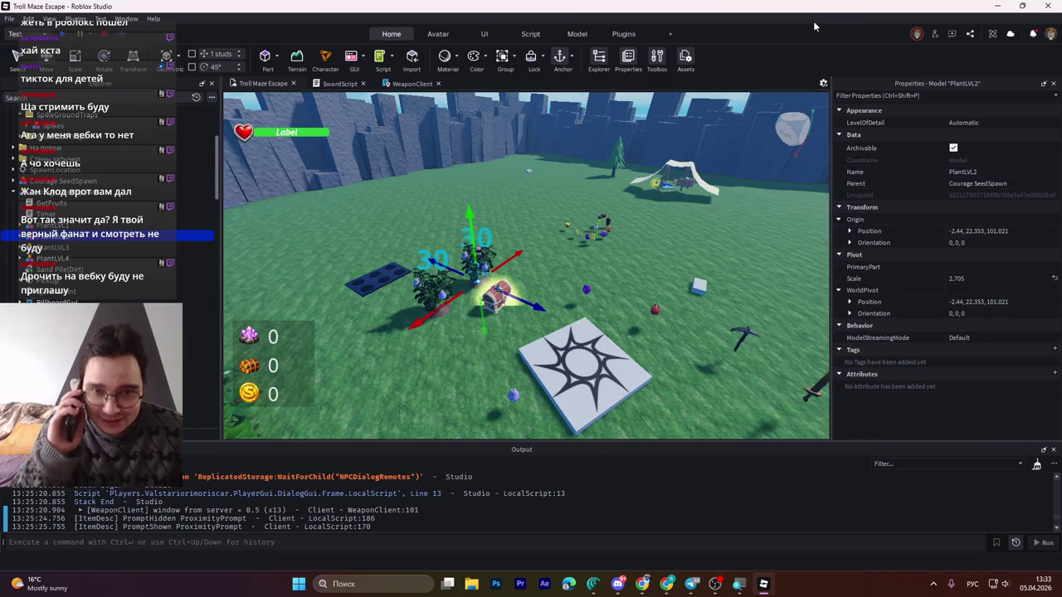
{"action": "scroll", "coordinate": [381, 268], "scroll_direction": "up", "scroll_amount": 3}
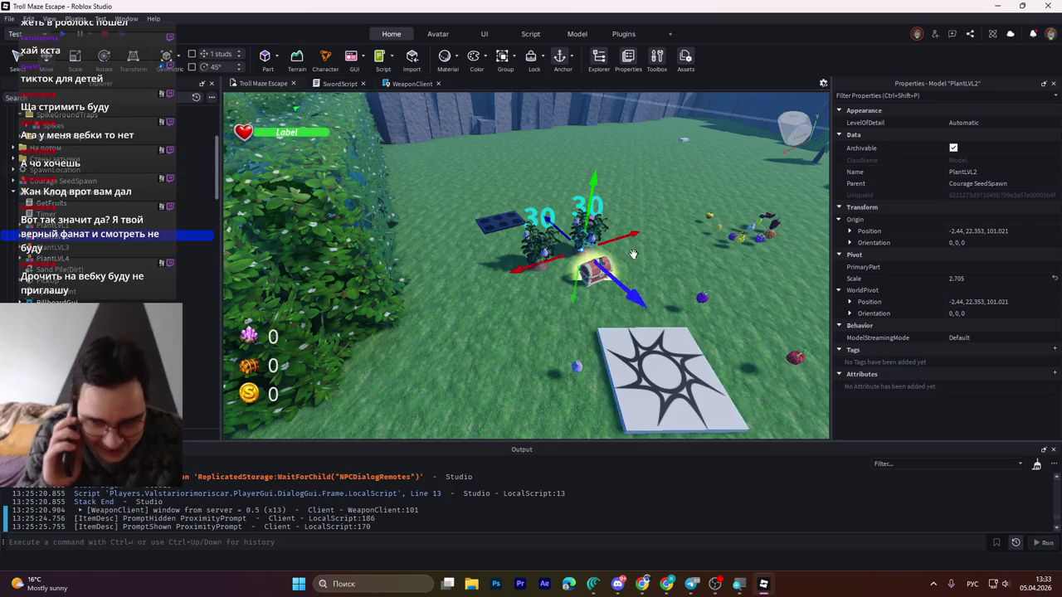
{"action": "right_click", "coordinate": [677, 320]}
{"action": "left_click", "coordinate": [648, 357]}
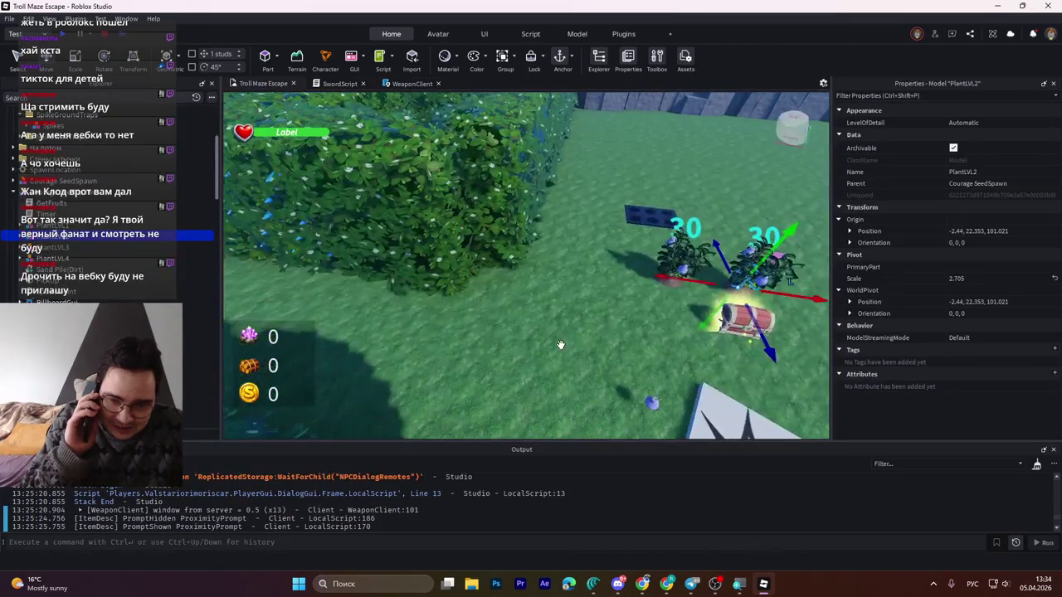
{"action": "scroll", "coordinate": [578, 343], "scroll_direction": "down", "scroll_amount": 5}
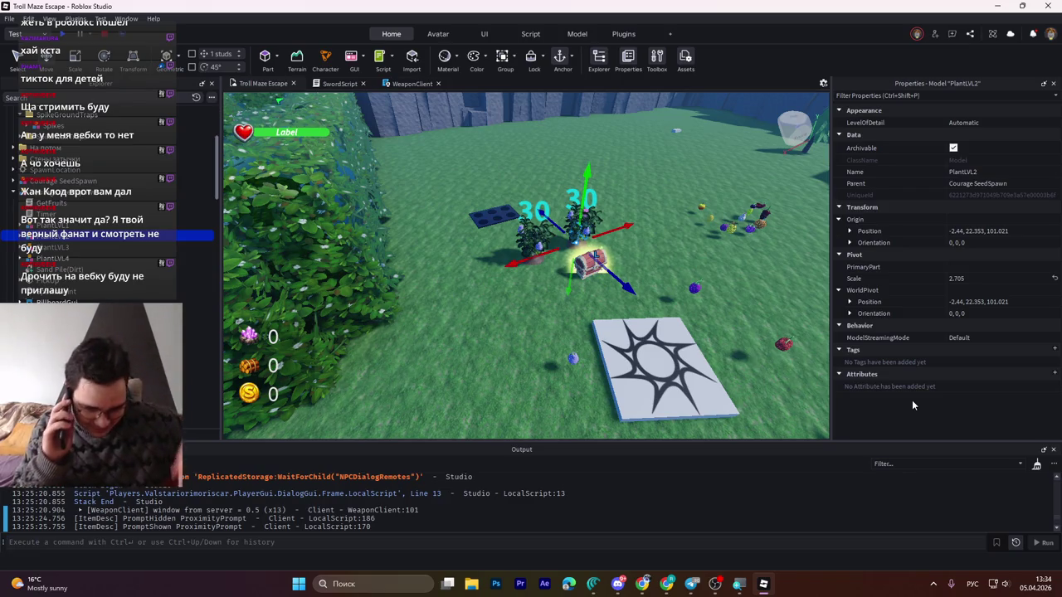
{"action": "scroll", "coordinate": [732, 353], "scroll_direction": "up", "scroll_amount": 3}
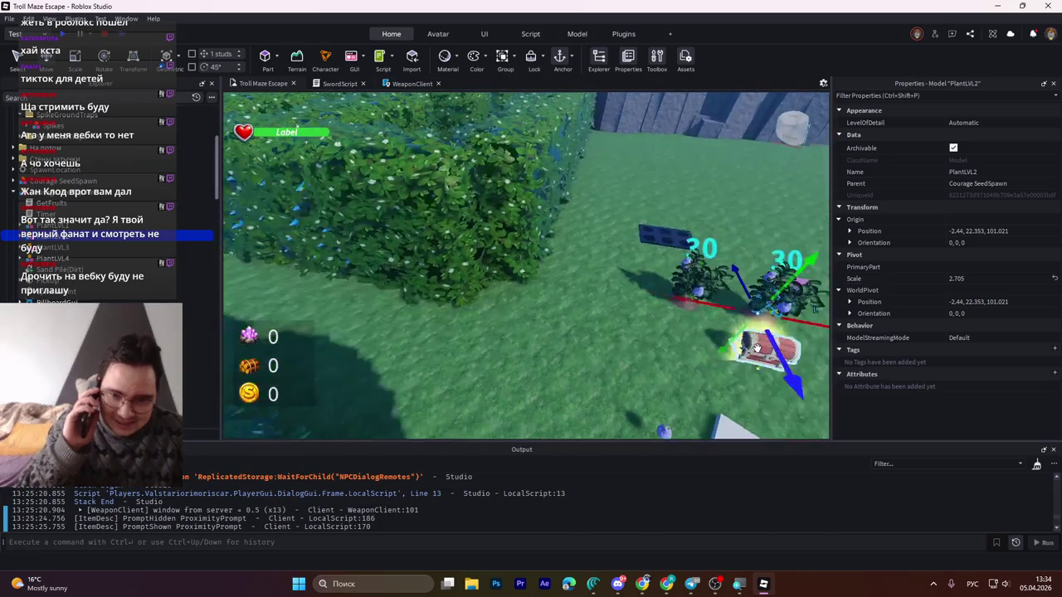
{"action": "scroll", "coordinate": [731, 353], "scroll_direction": "down", "scroll_amount": 3}
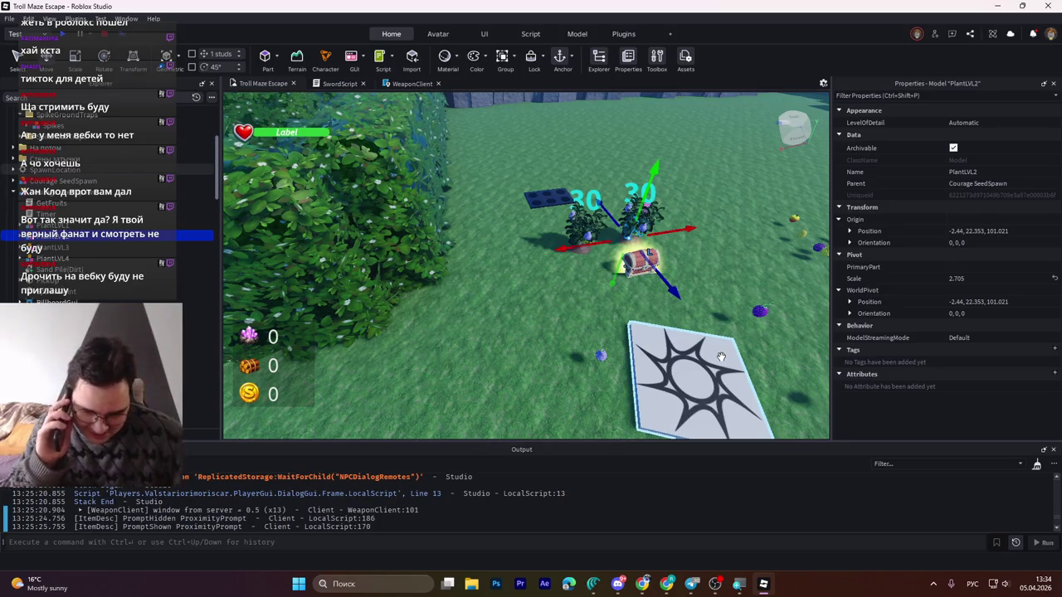
{"action": "key", "text": "a"}
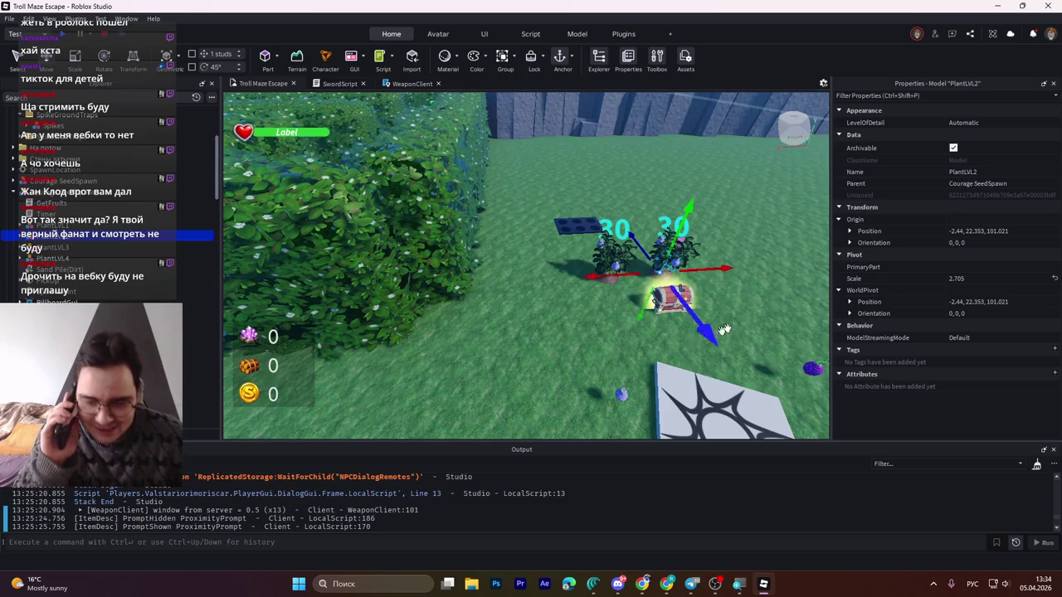
{"action": "key", "text": "s"}
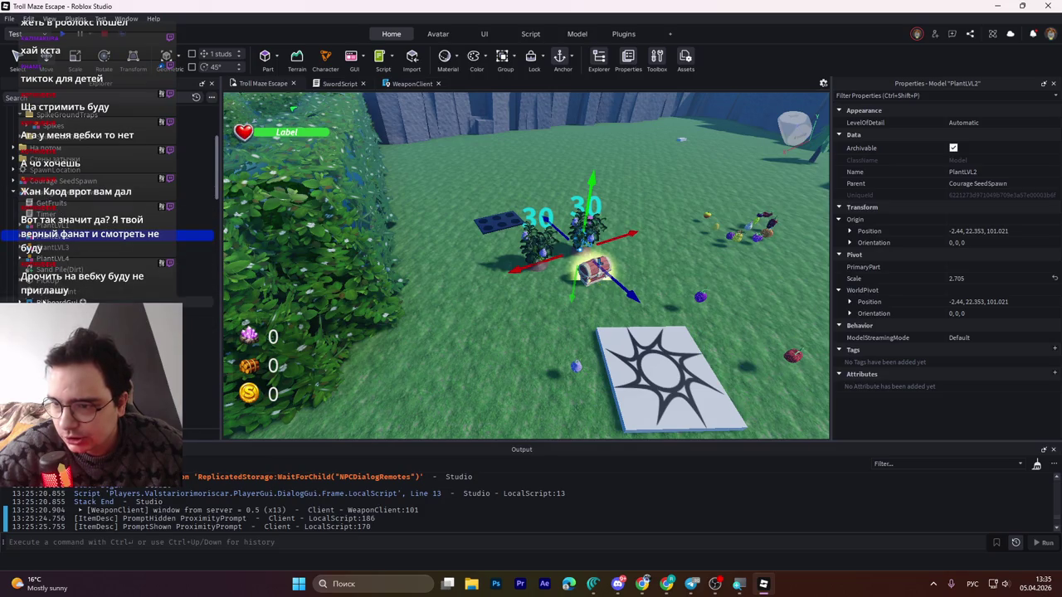
{"action": "scroll", "coordinate": [47, 258], "scroll_direction": "down", "scroll_amount": 3}
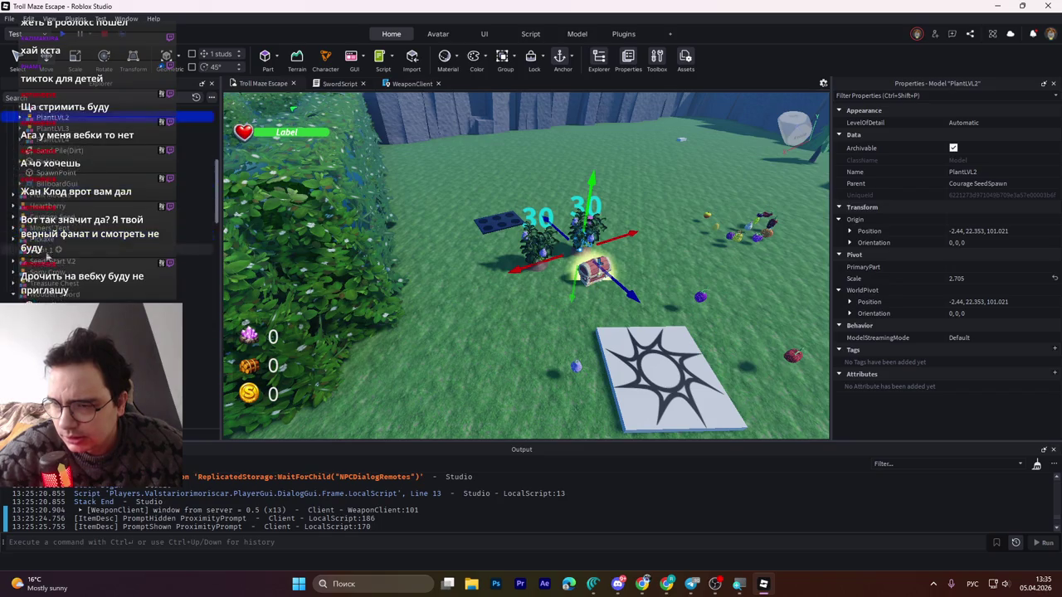
{"action": "left_click", "coordinate": [47, 293]}
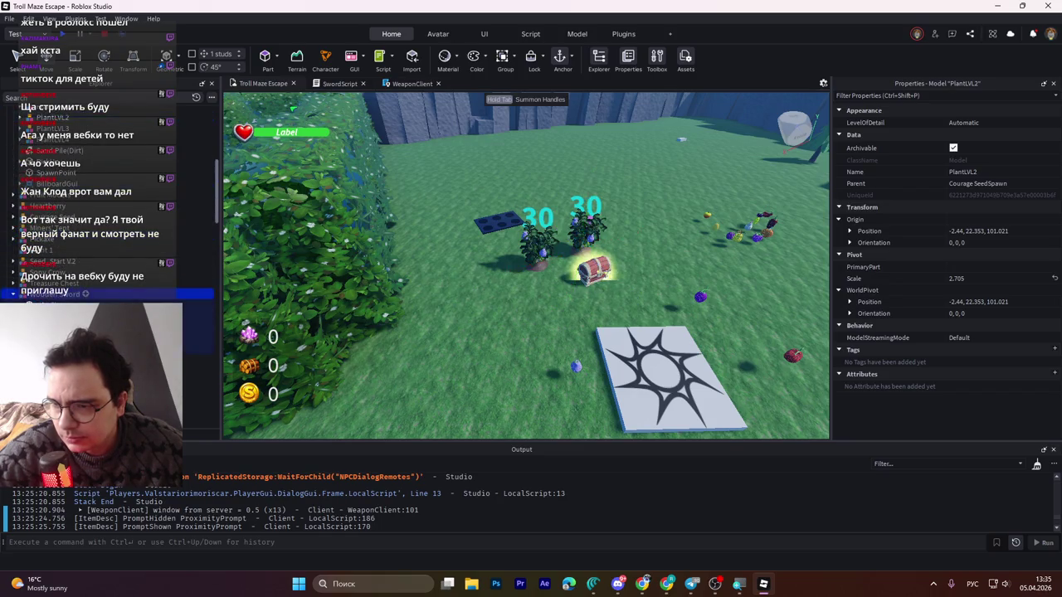
- Select the Wooden Sword under Tools, then bring SwordScript back at getAttackWindow
{"action": "left_click_drag", "start_coordinate": [216, 216], "coordinate": [198, 351]}
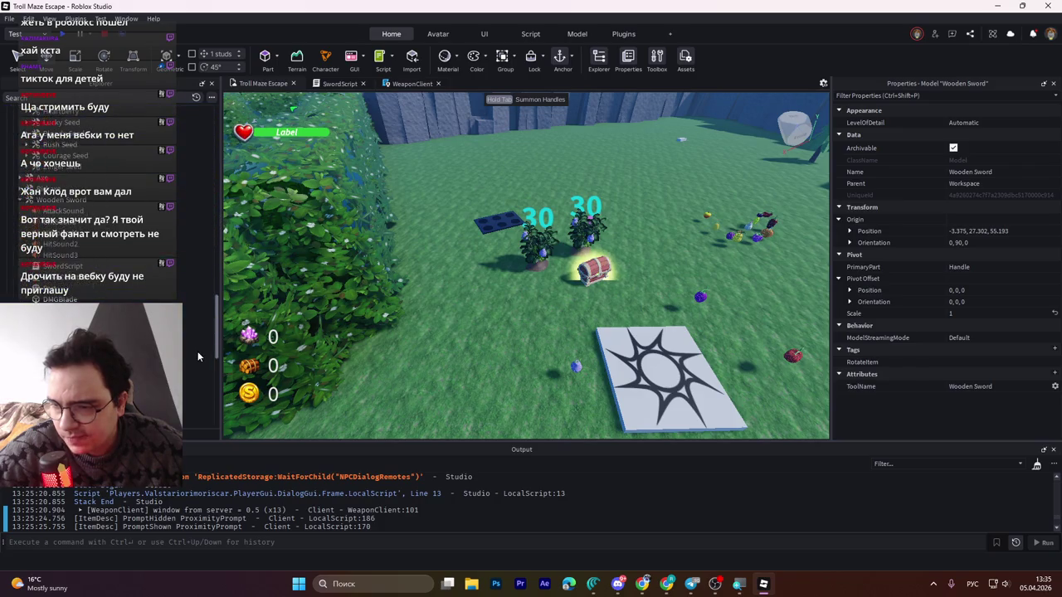
{"action": "scroll", "coordinate": [198, 350], "scroll_direction": "up", "scroll_amount": 5}
{"action": "mouse_move", "coordinate": [212, 298]}
{"action": "left_mouse_down"}
{"action": "mouse_move", "coordinate": [220, 232]}
{"action": "mouse_move", "coordinate": [214, 332]}
{"action": "left_mouse_up"}
{"action": "left_click", "coordinate": [92, 296]}
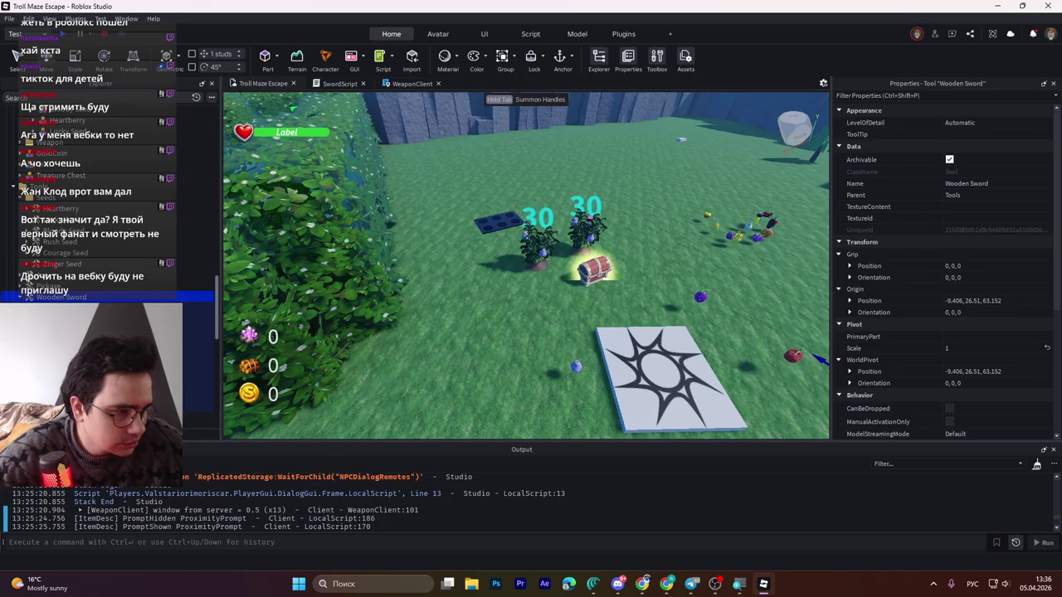
{"action": "key", "text": "alt+Tab"}
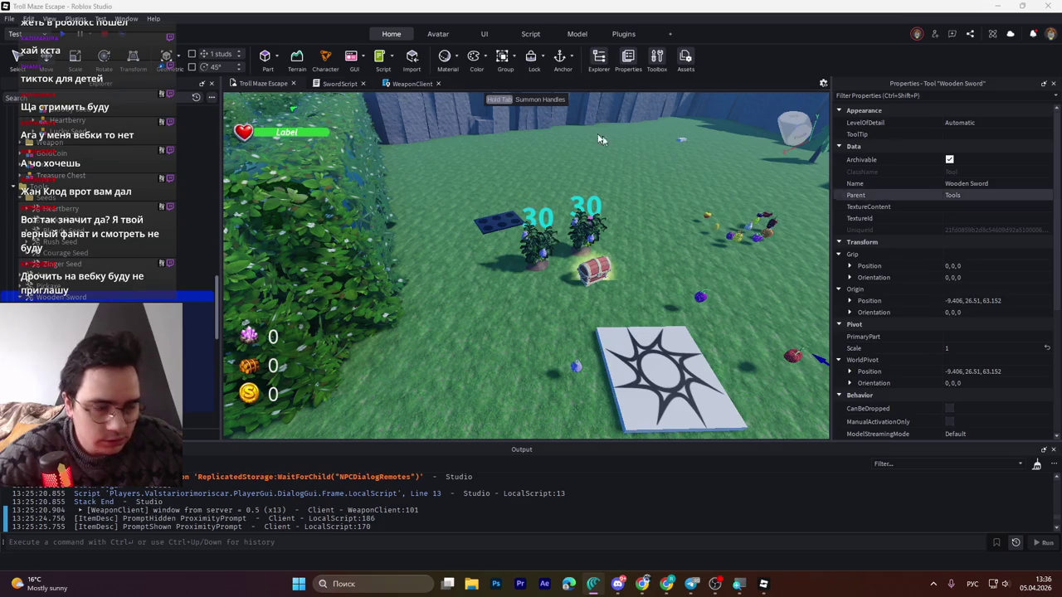
{"action": "left_click", "coordinate": [329, 85]}
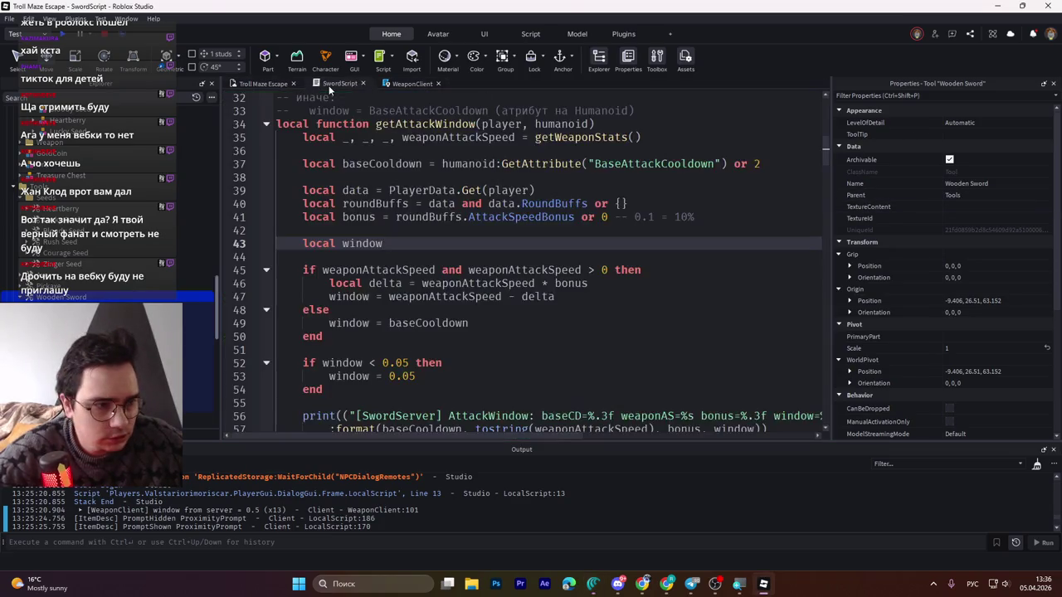
- Paste the debug-print getAttackWindow, logging its inputs and FINAL window, into SwordScript and save
{"action": "left_click", "coordinate": [423, 190]}
{"action": "scroll", "coordinate": [346, 171], "scroll_direction": "up", "scroll_amount": 1}
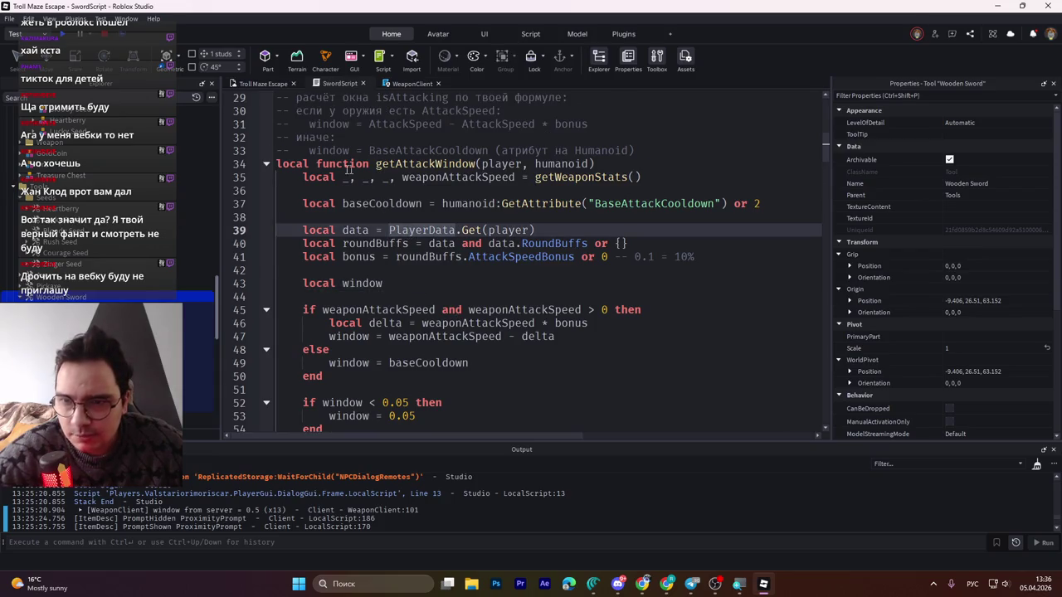
{"action": "left_click", "coordinate": [276, 163]}
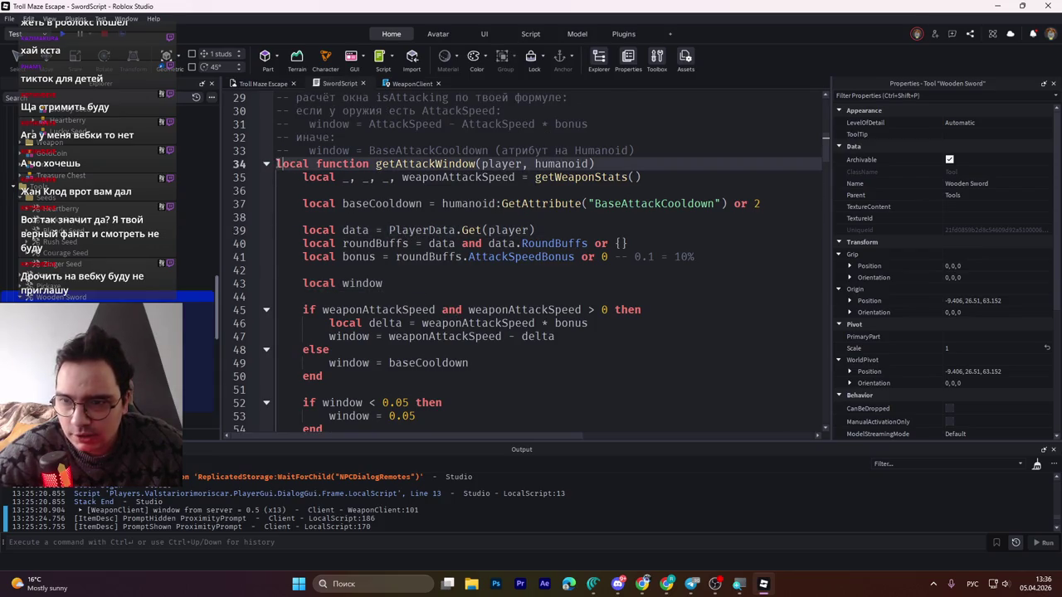
{"action": "key", "text": "alt+Tab"}
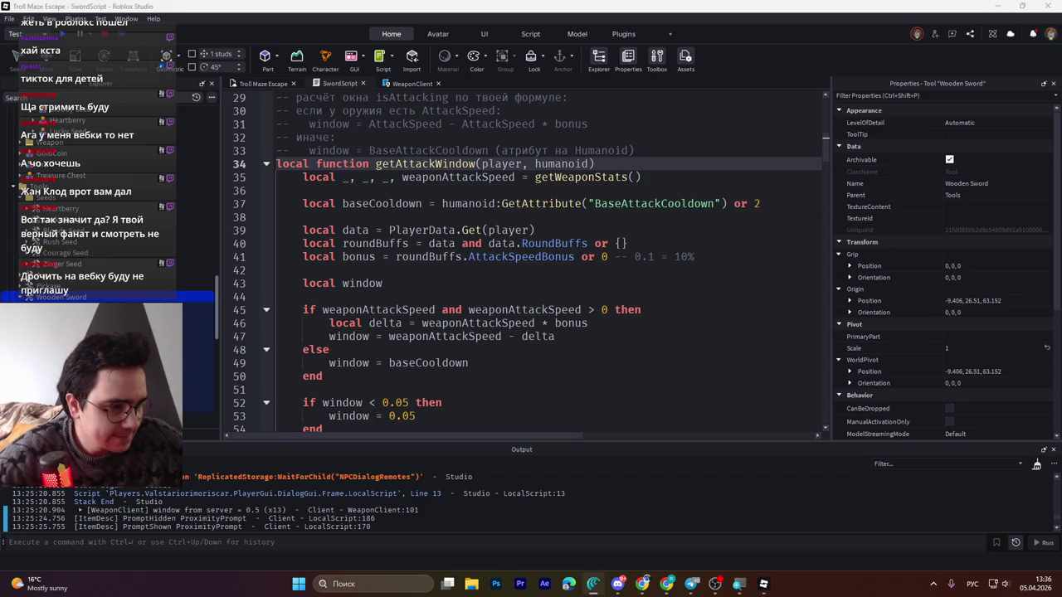
{"action": "scroll", "coordinate": [336, 353], "scroll_direction": "down", "scroll_amount": 2}
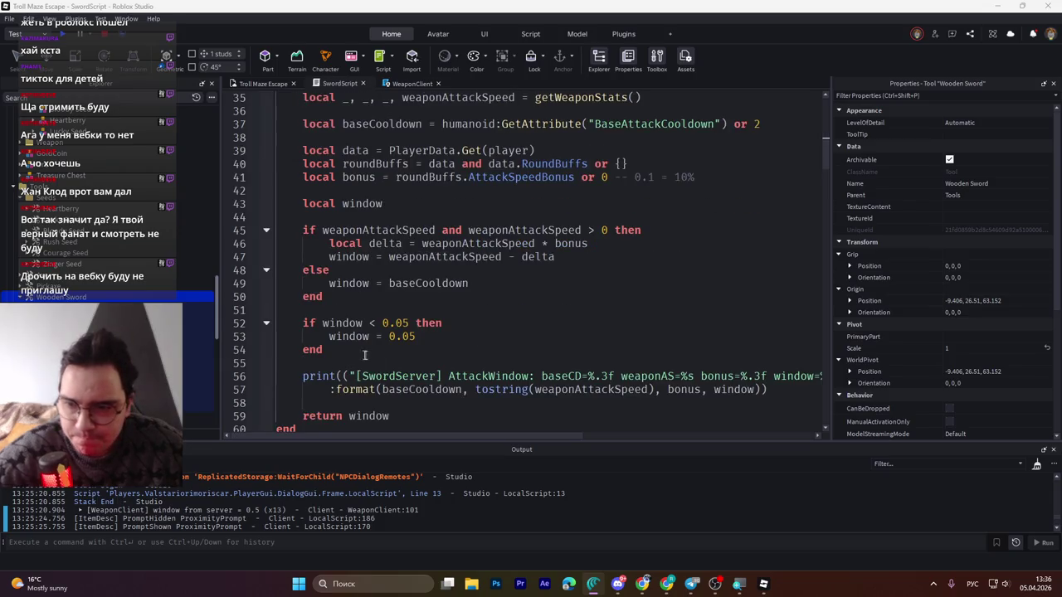
{"action": "scroll", "coordinate": [336, 354], "scroll_direction": "down", "scroll_amount": 2}
{"action": "key", "text": "alt+Tab"}
{"action": "key", "text": "ctrl+v"}
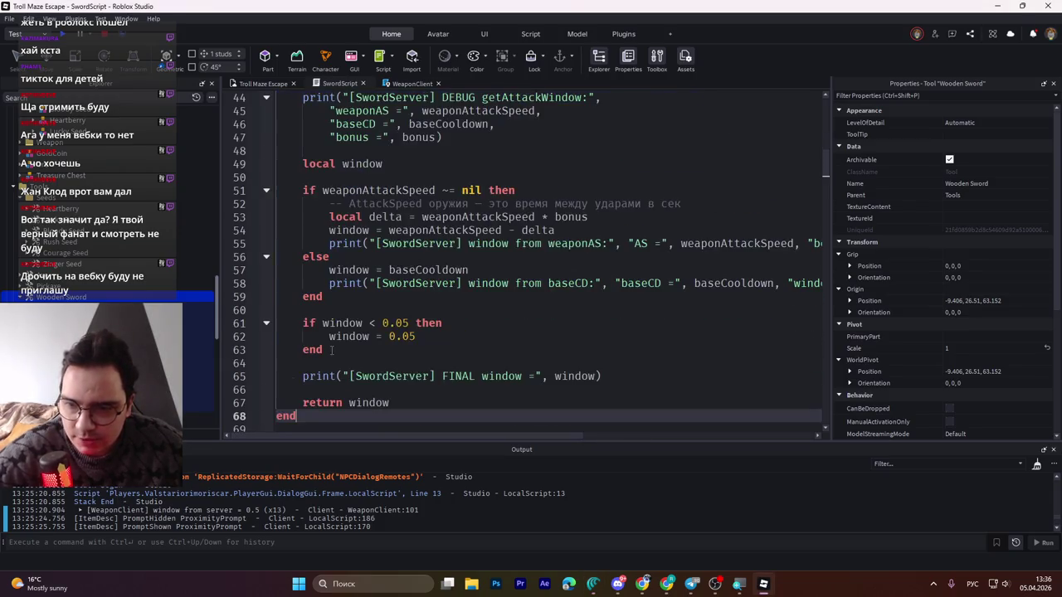
{"action": "key", "text": "ctrl+s"}
{"action": "key", "text": "alt+Tab"}
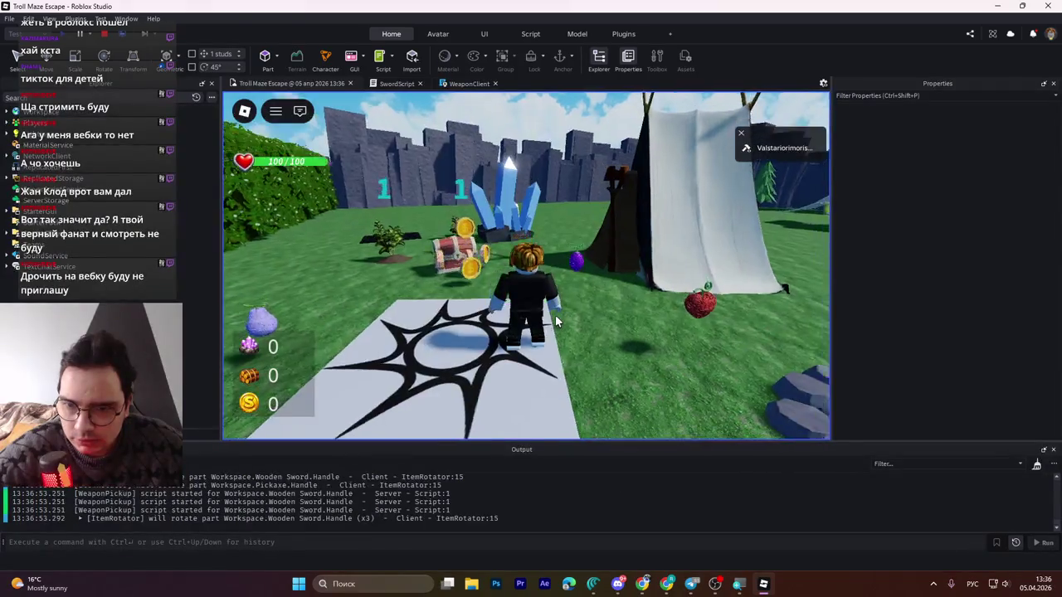
- Walk to the treasure chest, pick up the Wooden Sword and equip it
{"action": "key", "text": "w"}
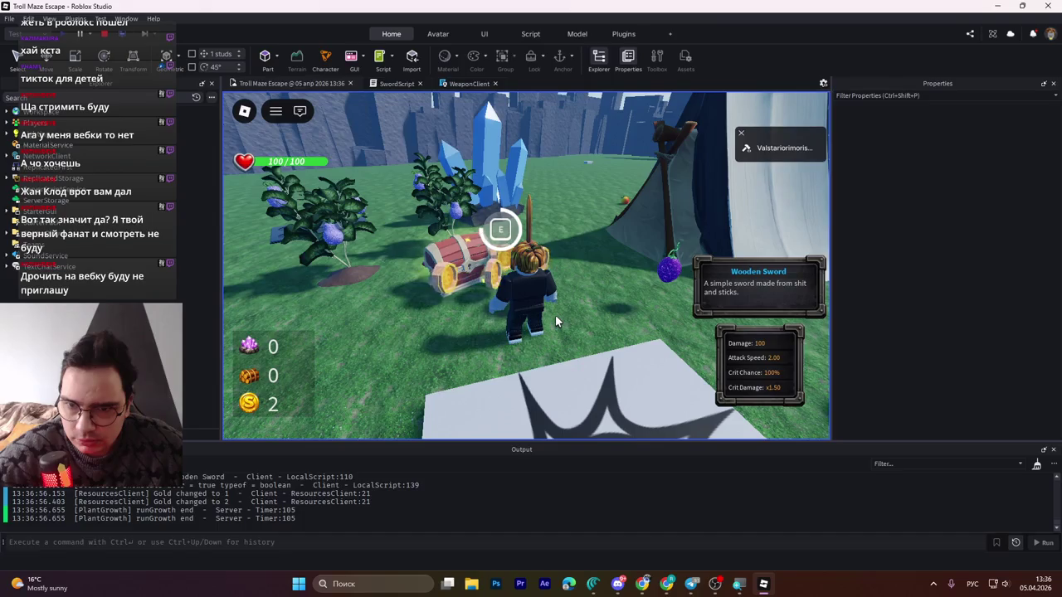
{"action": "key", "text": "e"}
{"action": "key", "text": "1"}
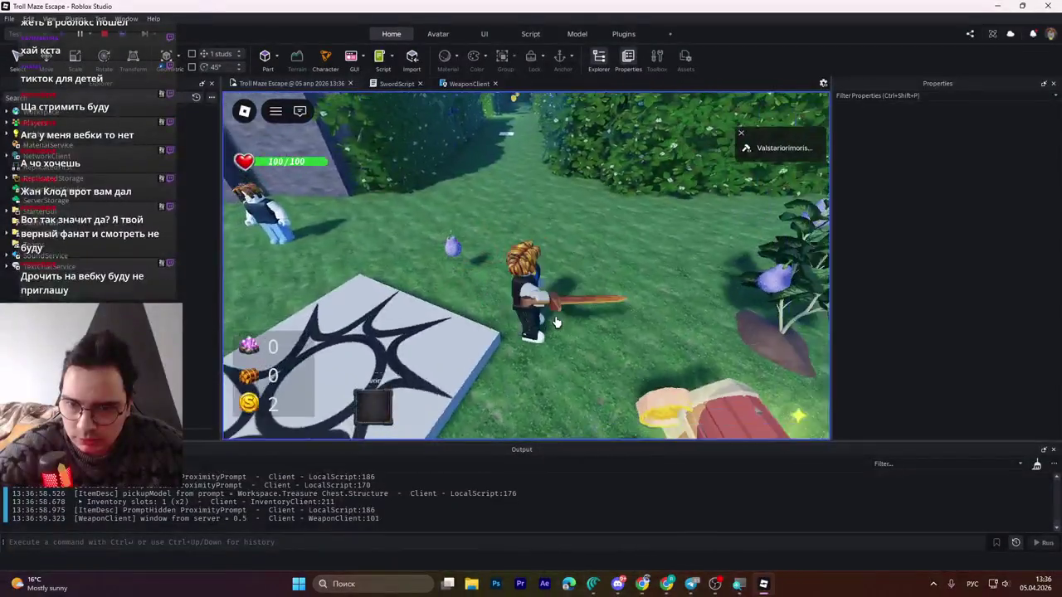
{"action": "key", "text": "a"}
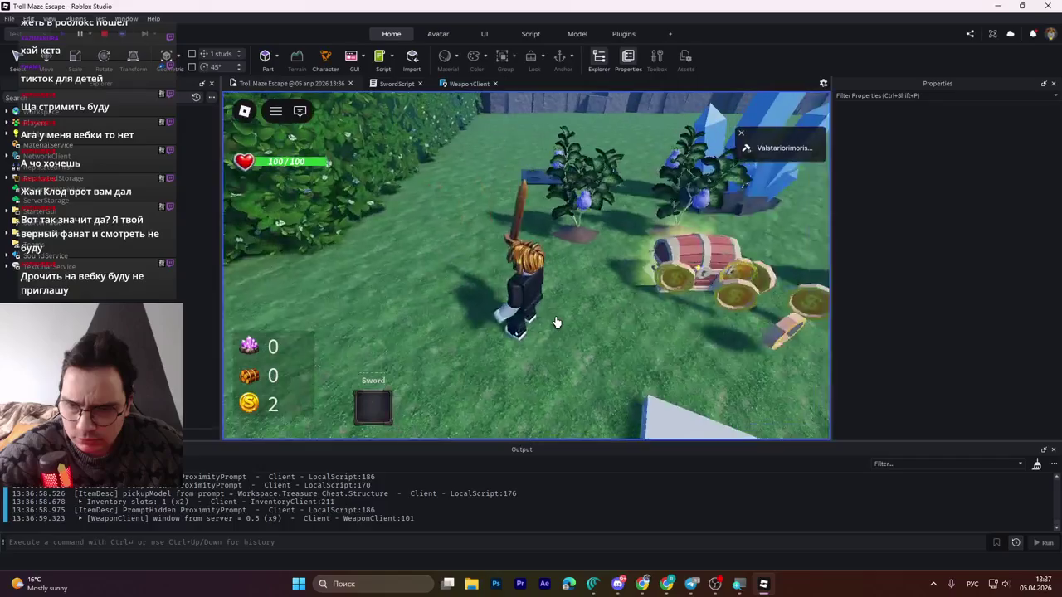
{"action": "key", "text": "w"}
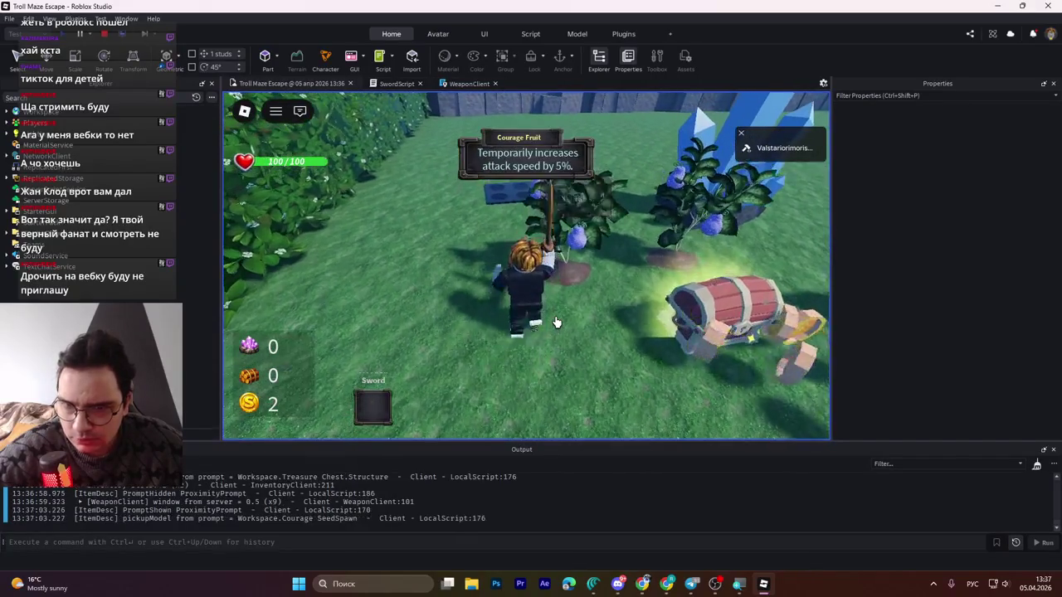
{"action": "key", "text": "d"}
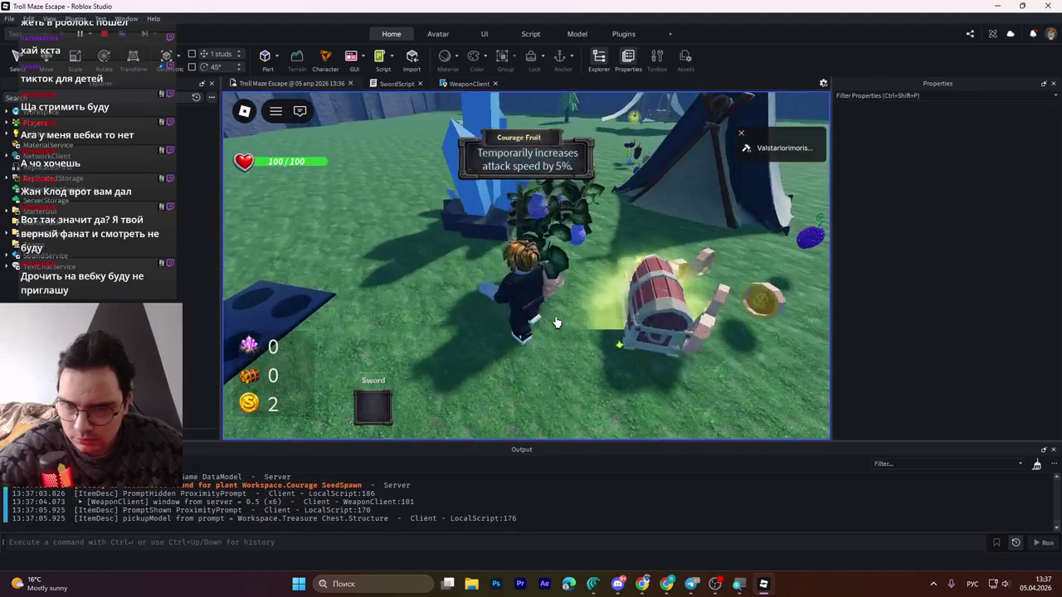
{"action": "key", "text": "e"}
- Swing the Wooden Sword four times at the chest, then stop the playtest
{"action": "left_click", "coordinate": [556, 322]}
{"action": "left_click", "coordinate": [531, 319]}
{"action": "left_click", "coordinate": [464, 312]}
{"action": "left_click", "coordinate": [433, 308]}
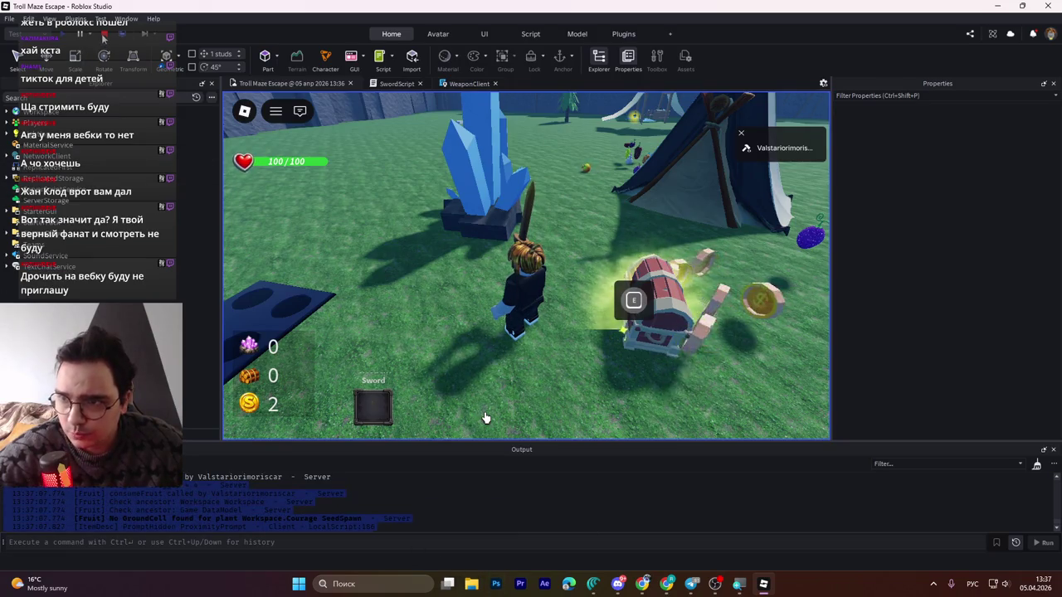
{"action": "key", "text": "shift+F5"}
{"action": "key", "text": "alt+Tab"}
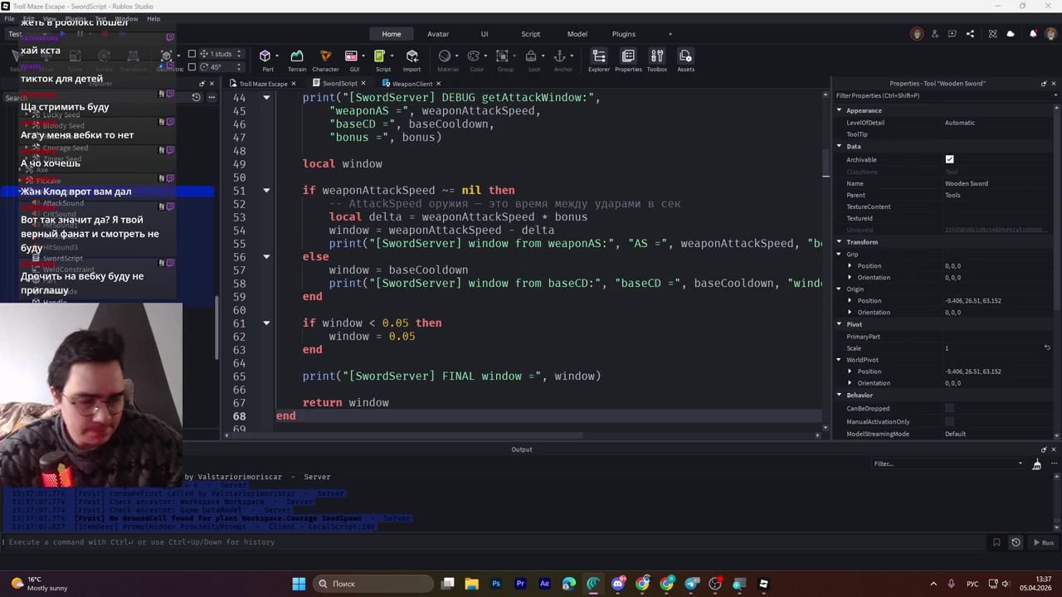
- Check the 0.05 clamp on line 62, then heighten Output and select older log messages
{"action": "left_click", "coordinate": [468, 342]}
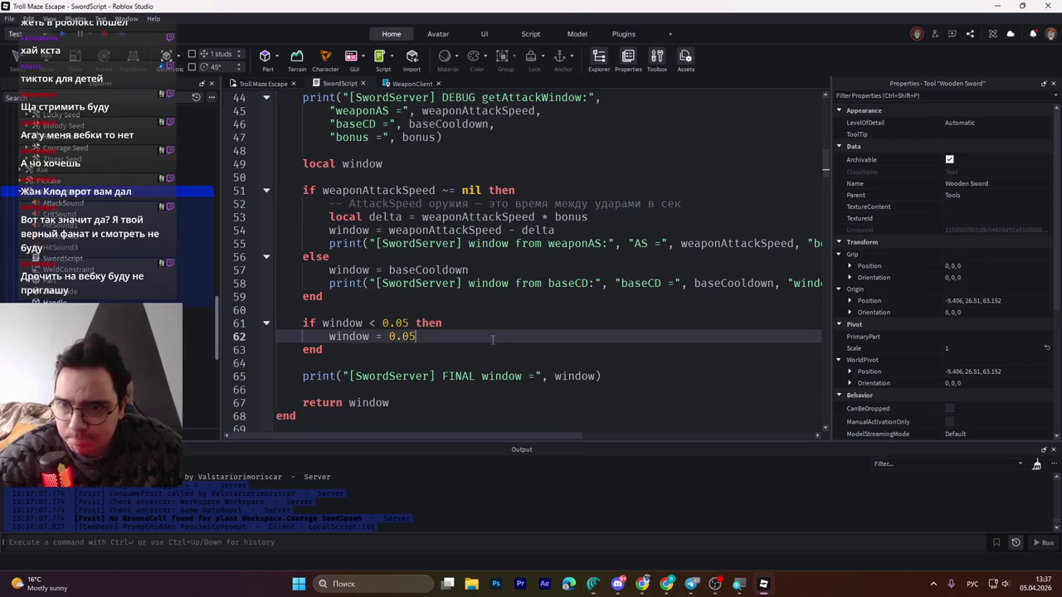
{"action": "left_click", "coordinate": [393, 520]}
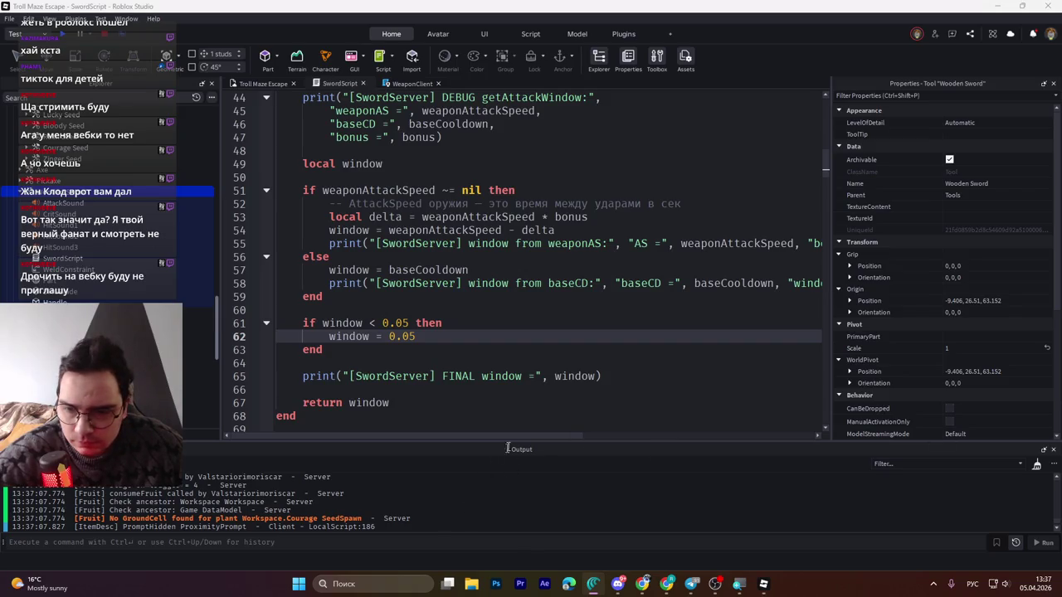
{"action": "left_click_drag", "start_coordinate": [642, 441], "coordinate": [642, 361]}
{"action": "mouse_move", "coordinate": [292, 518]}
{"action": "left_mouse_down"}
{"action": "mouse_move", "coordinate": [166, 437]}
{"action": "mouse_move", "coordinate": [166, 386]}
{"action": "left_mouse_up"}
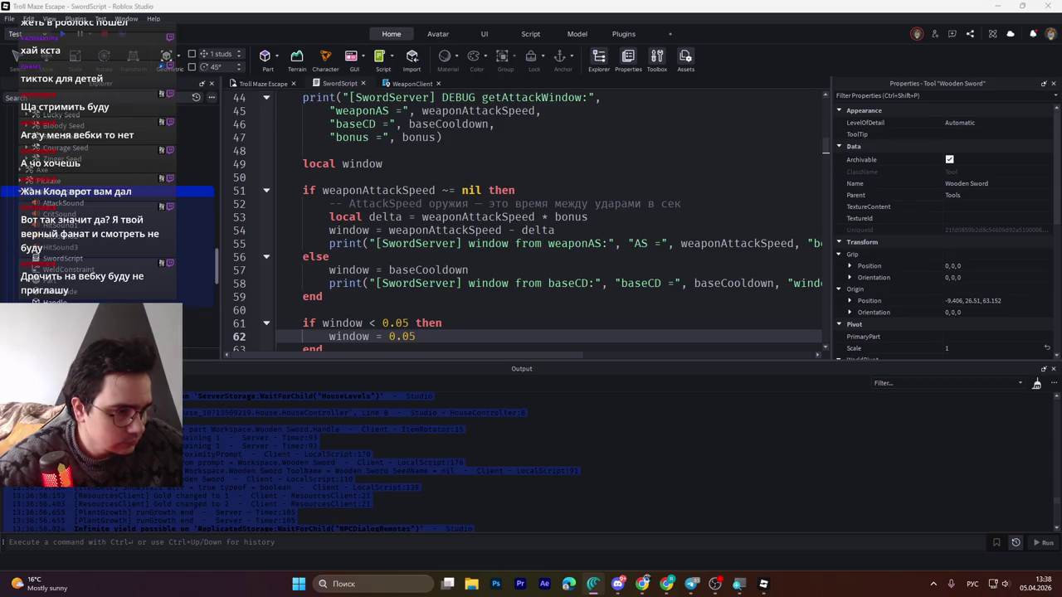
- Save SwordScript to Roblox with Ctrl+S and launch a new playtest of Troll Maze Escape
{"action": "left_click", "coordinate": [595, 482]}
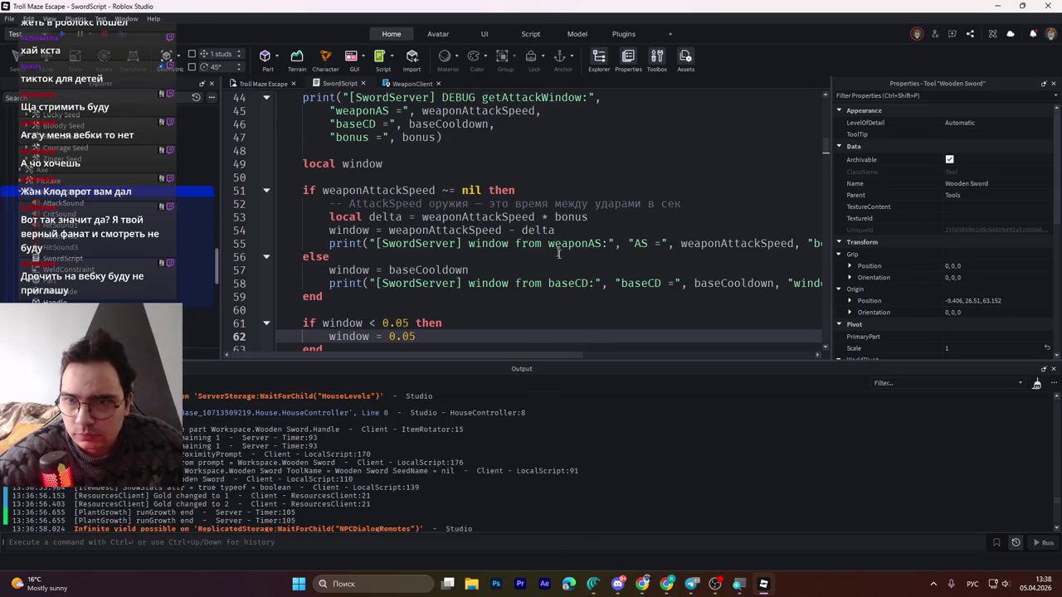
{"action": "left_click", "coordinate": [409, 85]}
{"action": "left_click", "coordinate": [338, 84]}
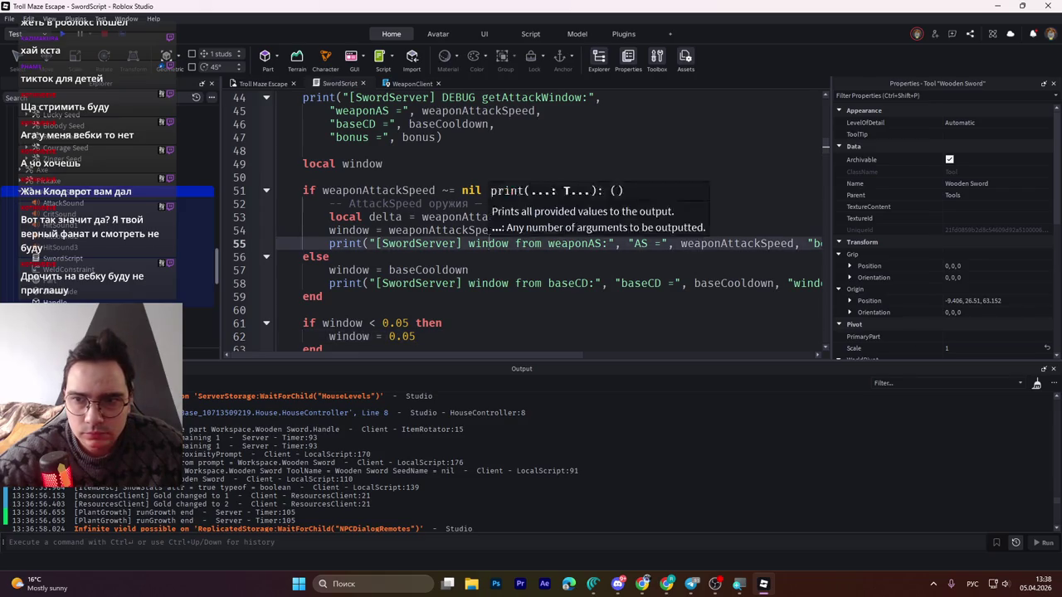
{"action": "scroll", "coordinate": [489, 241], "scroll_direction": "up", "scroll_amount": 4}
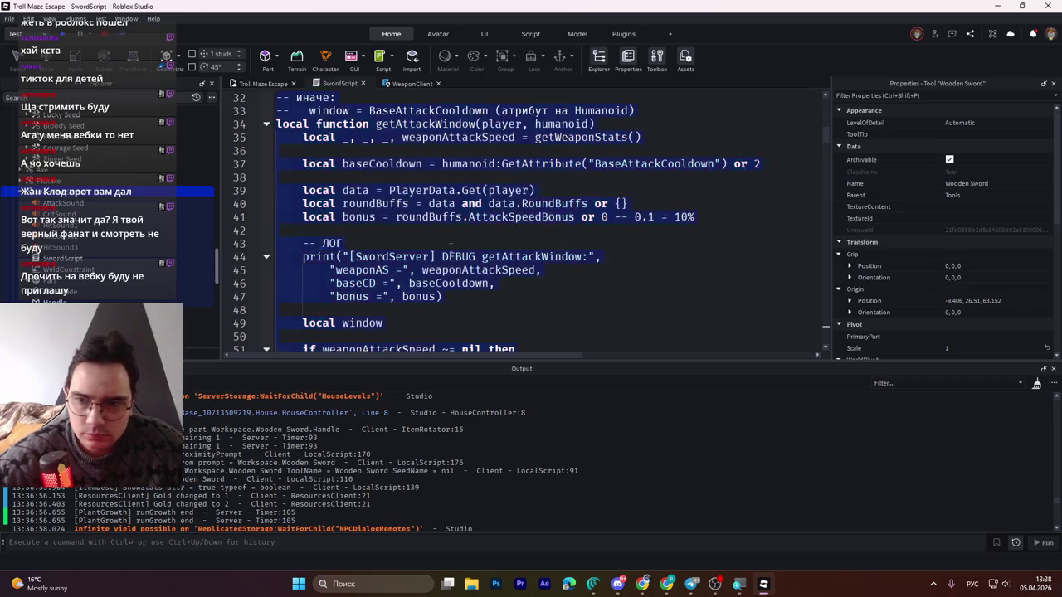
{"action": "scroll", "coordinate": [465, 242], "scroll_direction": "down", "scroll_amount": 6}
{"action": "left_click", "coordinate": [296, 336]}
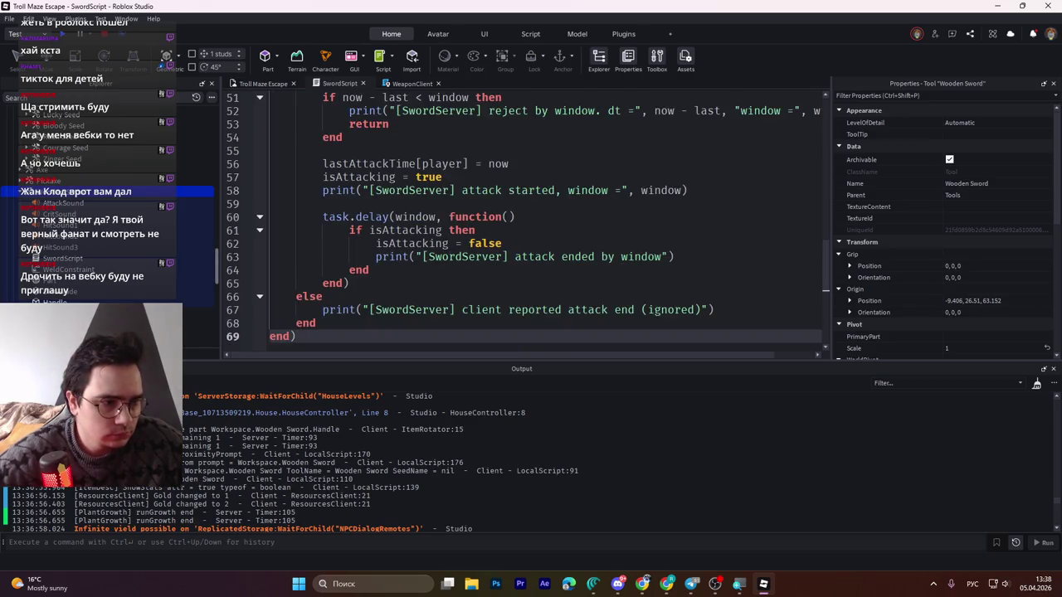
{"action": "key", "text": "ctrl+s"}
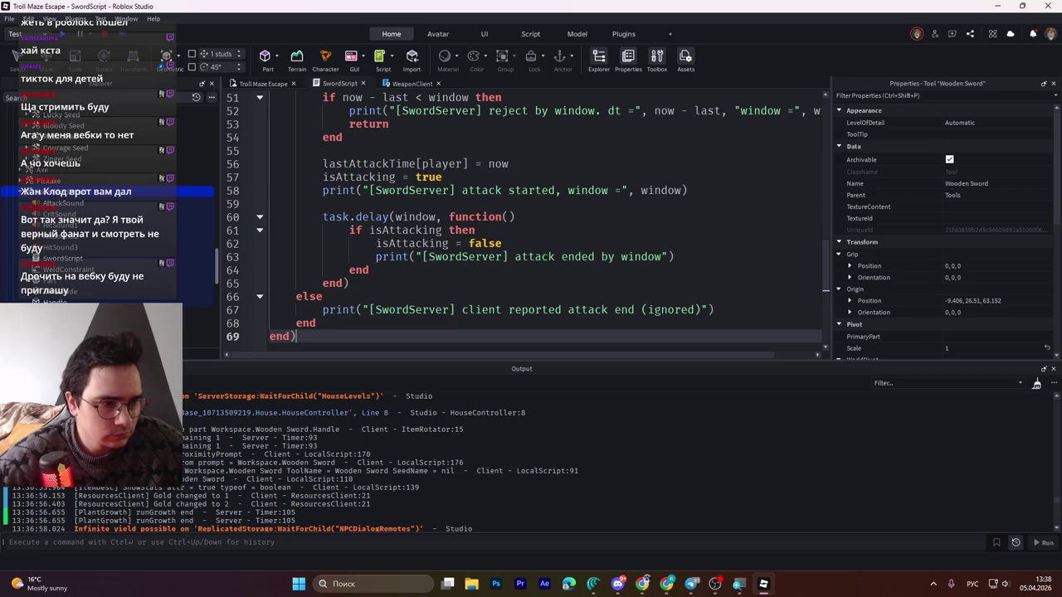
{"action": "left_click", "coordinate": [68, 37]}
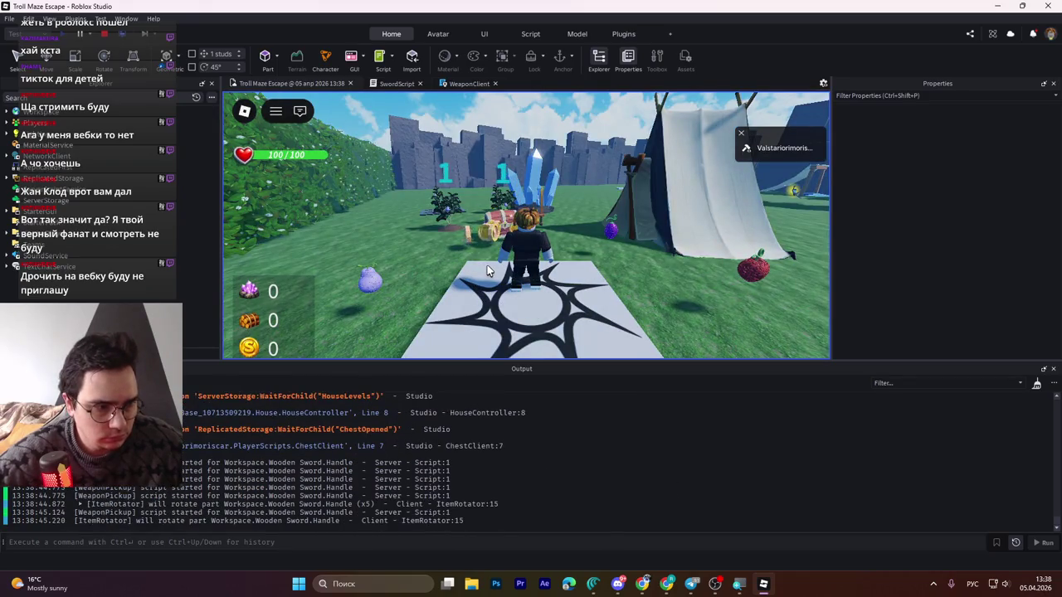
- Walk to the chest, pick up the Wooden Sword and Courage Seed, and swing once
{"action": "key", "text": "w"}
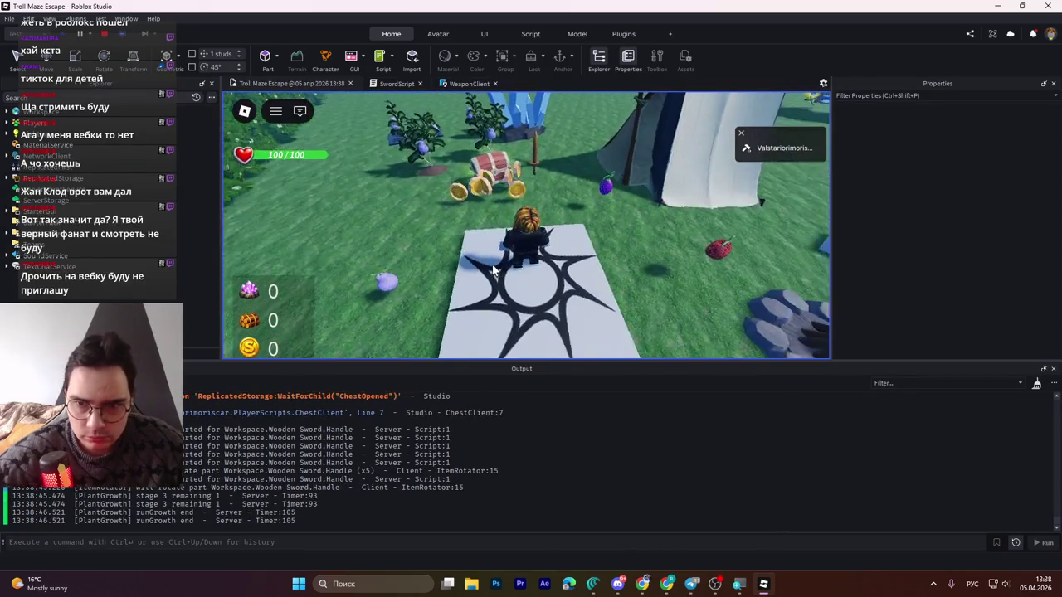
{"action": "key", "text": "e"}
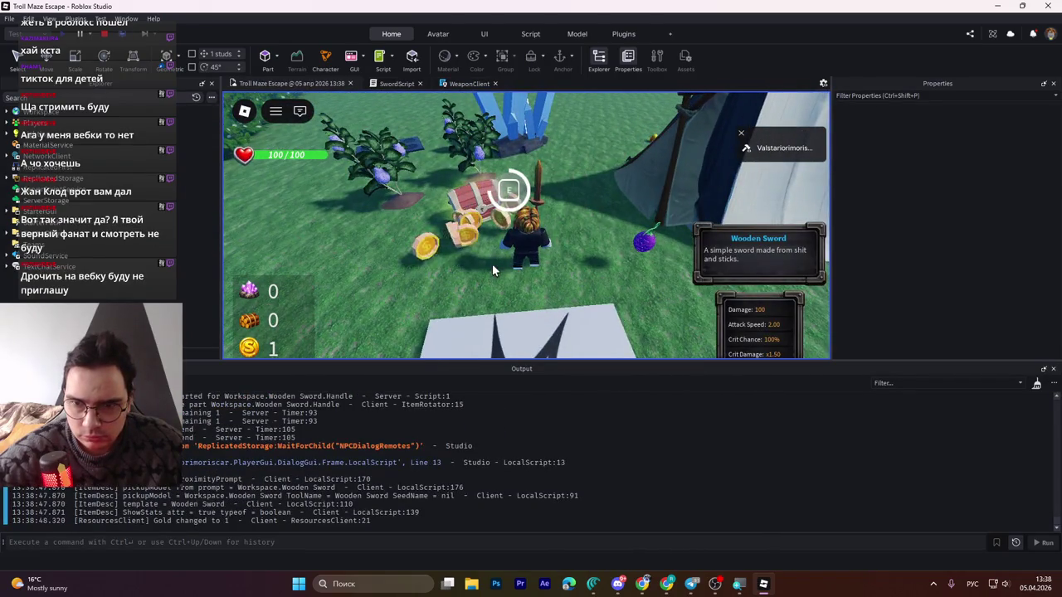
{"action": "key", "text": "e"}
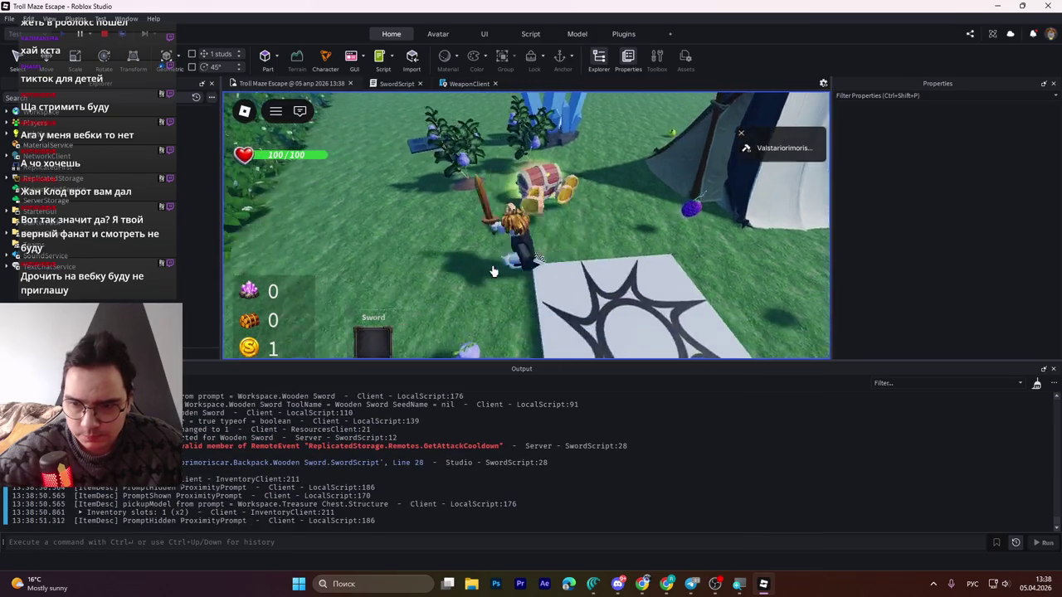
{"action": "left_click", "coordinate": [493, 272]}
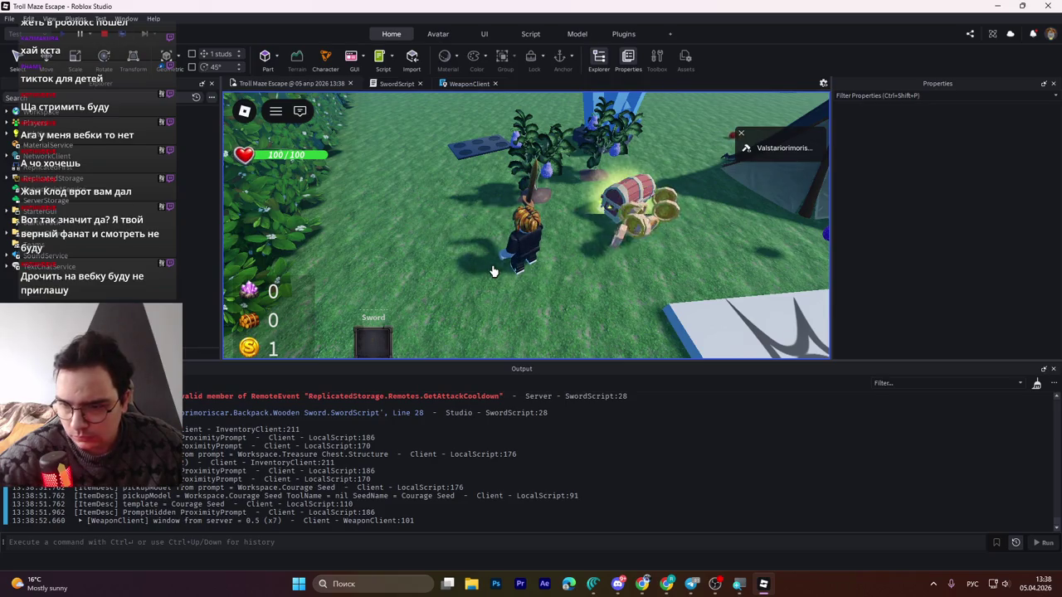
- Try planting the Courage Seed, swing again, and select the logged Output lines
{"action": "key", "text": "w"}
{"action": "key", "text": "e"}
{"action": "left_click", "coordinate": [493, 271]}
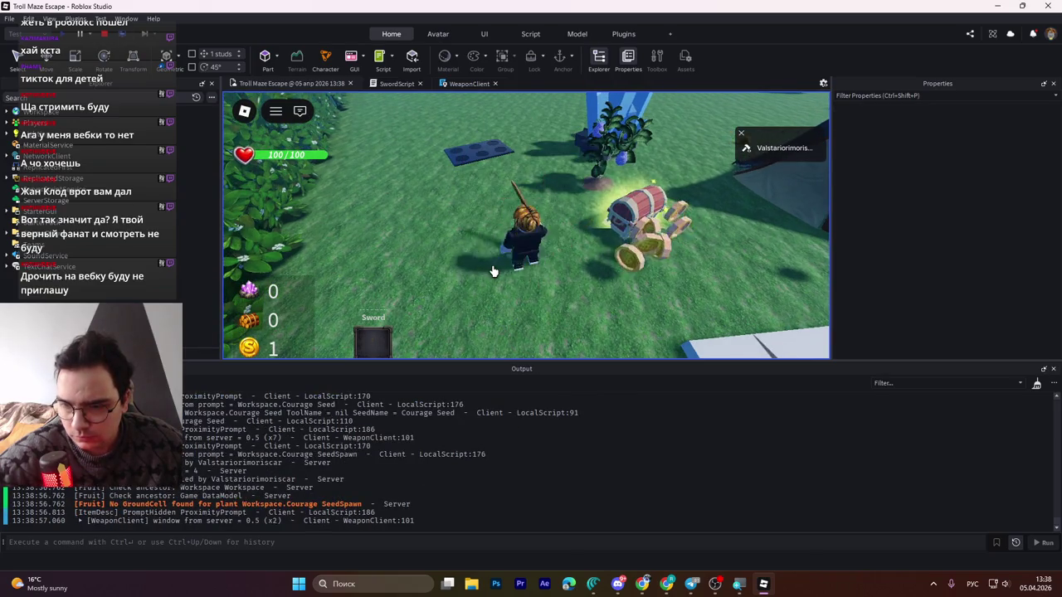
{"action": "mouse_move", "coordinate": [426, 521]}
{"action": "left_mouse_down"}
{"action": "mouse_move", "coordinate": [332, 497]}
{"action": "mouse_move", "coordinate": [248, 452]}
{"action": "mouse_move", "coordinate": [208, 479]}
{"action": "mouse_move", "coordinate": [224, 469]}
{"action": "left_mouse_up"}
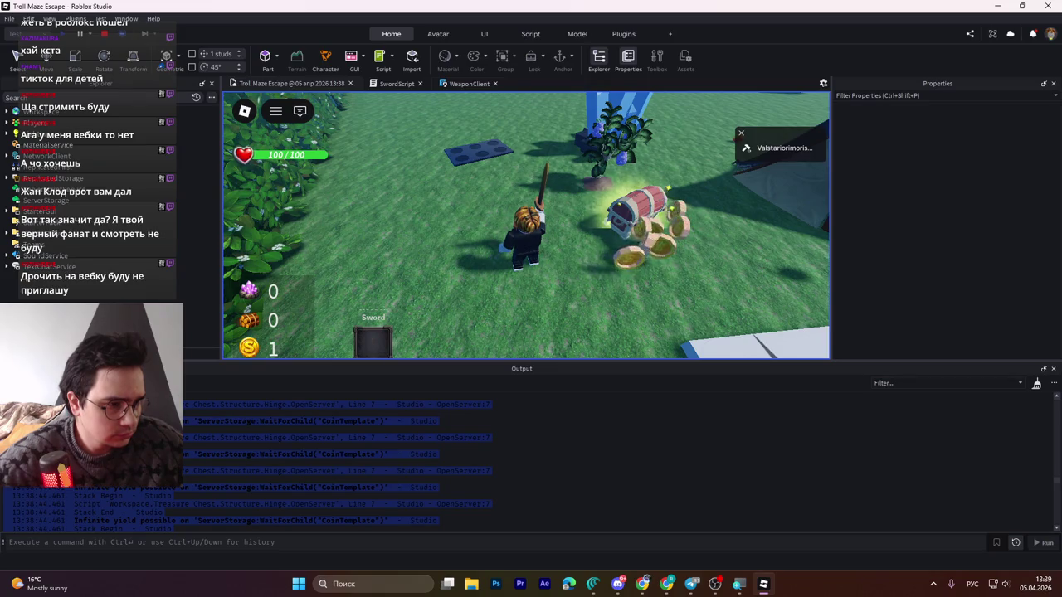
- Stop the playtest and scroll to the Wooden Sword's attributes showing AttackSpeed 2
{"action": "left_click", "coordinate": [104, 34]}
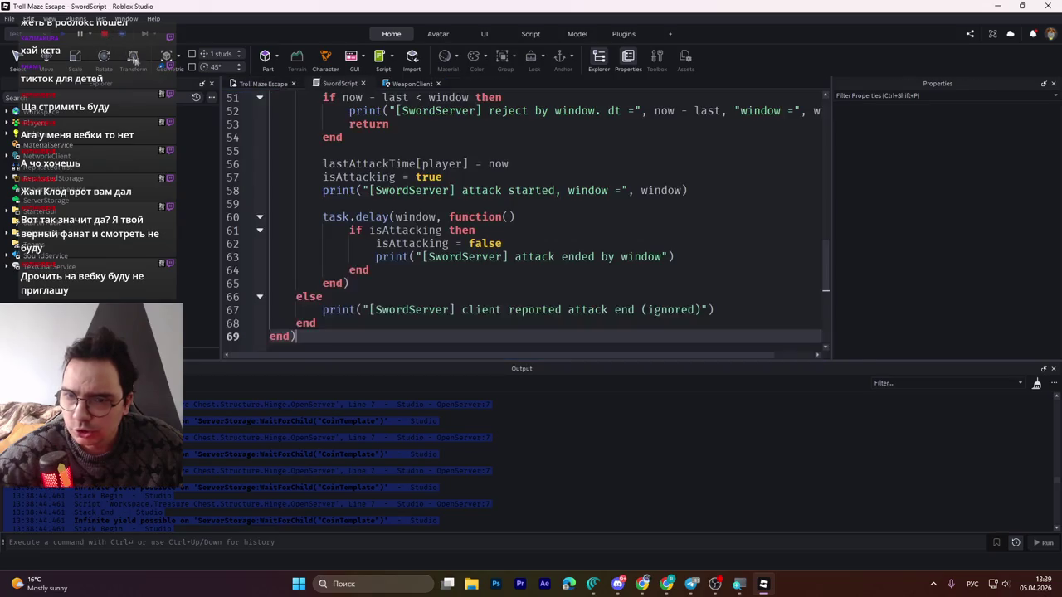
{"action": "scroll", "coordinate": [954, 278], "scroll_direction": "down", "scroll_amount": 8}
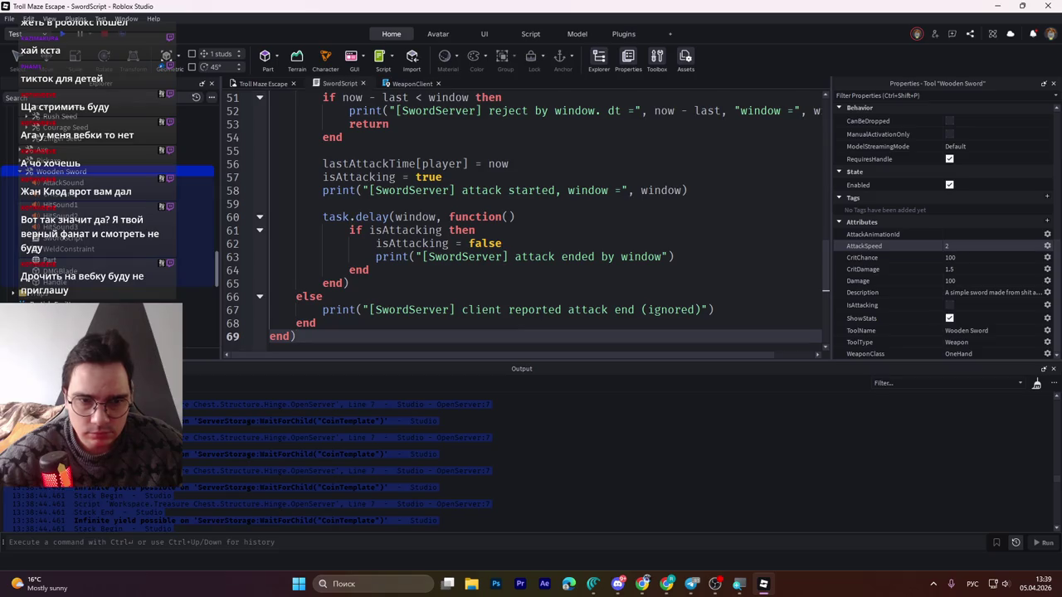
{"action": "left_click", "coordinate": [592, 583]}
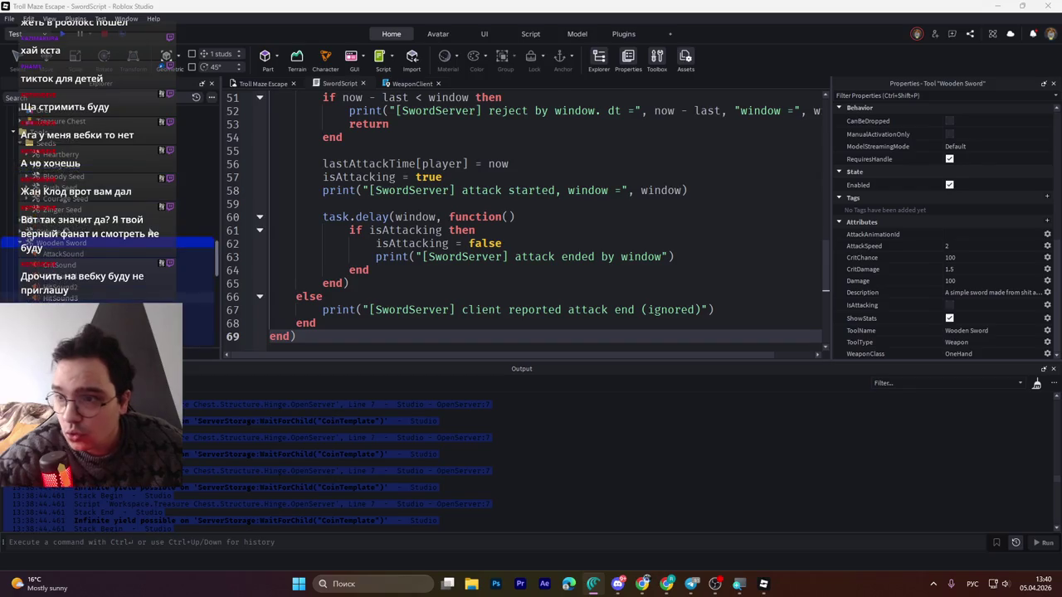
- Find the old GetAttackCooldown RemoteEvent in Explorer and delete it
{"action": "scroll", "coordinate": [36, 190], "scroll_direction": "up", "scroll_amount": 2}
{"action": "left_click", "coordinate": [49, 176]}
{"action": "scroll", "coordinate": [71, 194], "scroll_direction": "up", "scroll_amount": 5}
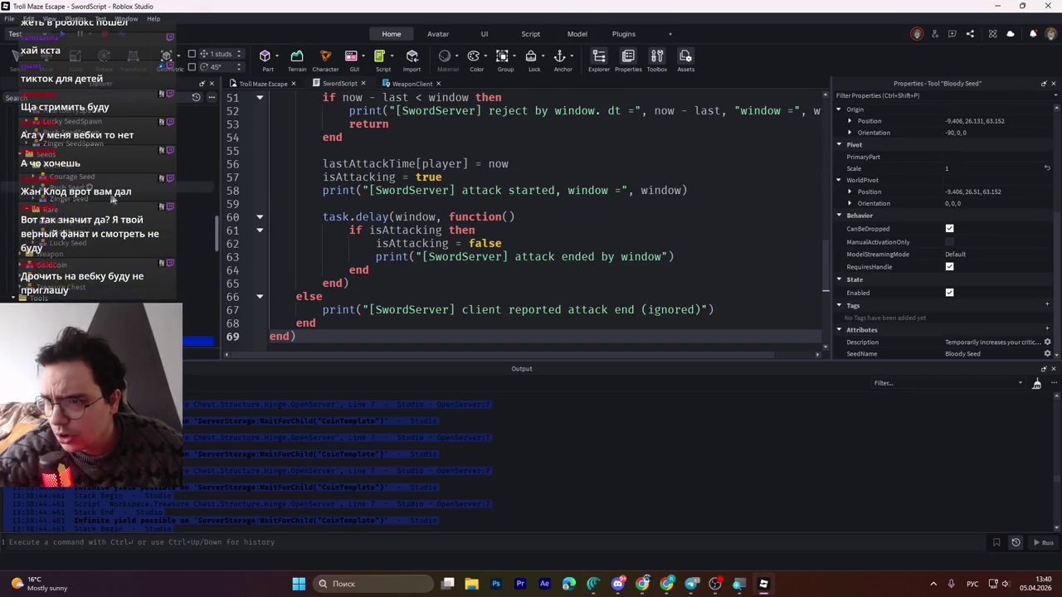
{"action": "scroll", "coordinate": [97, 238], "scroll_direction": "up", "scroll_amount": 2}
{"action": "scroll", "coordinate": [97, 238], "scroll_direction": "up", "scroll_amount": 2}
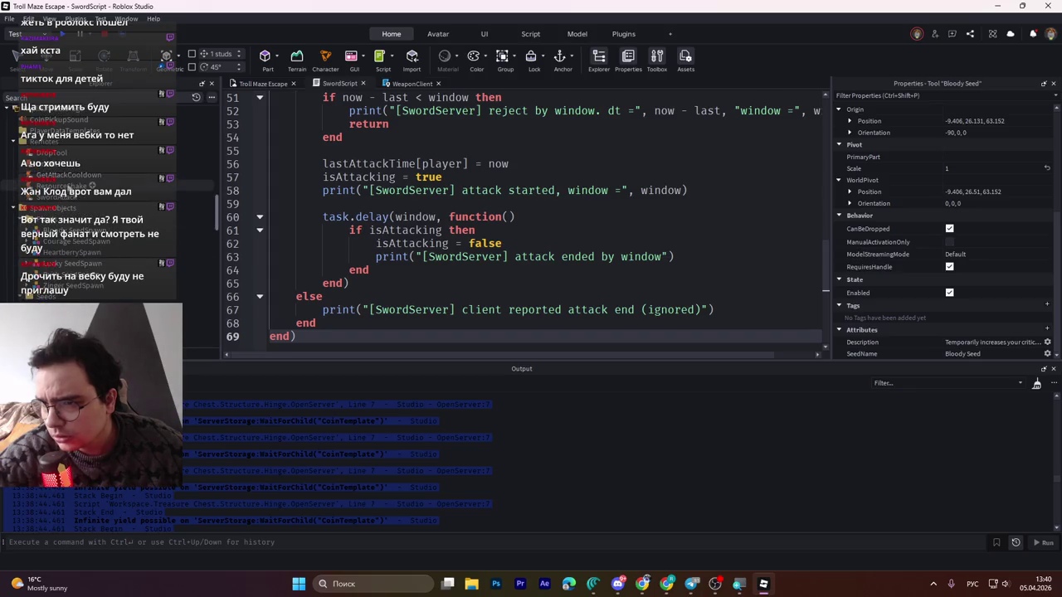
{"action": "left_click", "coordinate": [68, 176]}
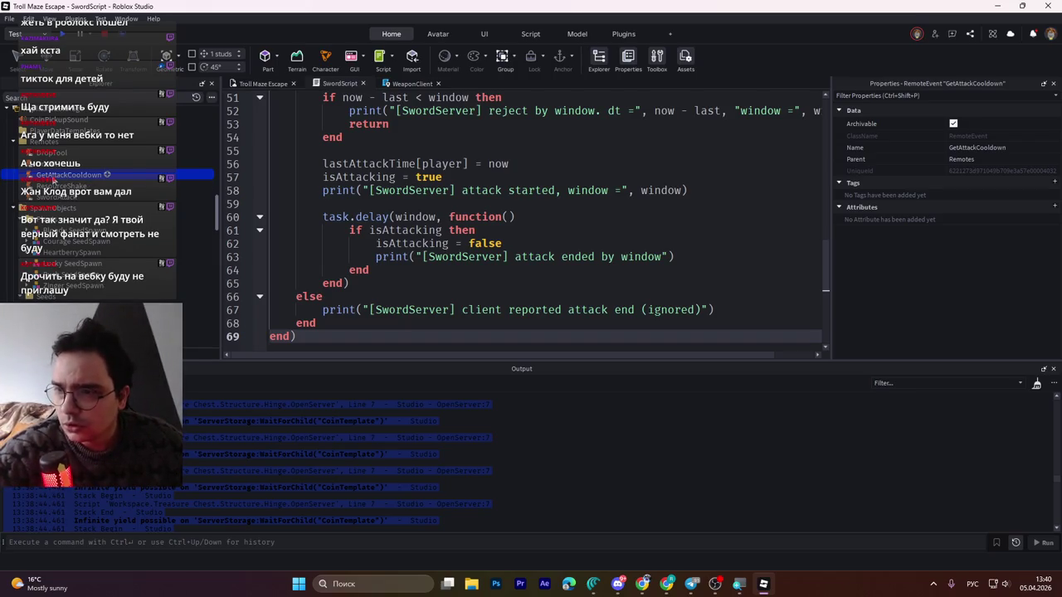
{"action": "left_click_drag", "start_coordinate": [54, 178], "coordinate": [54, 153]}
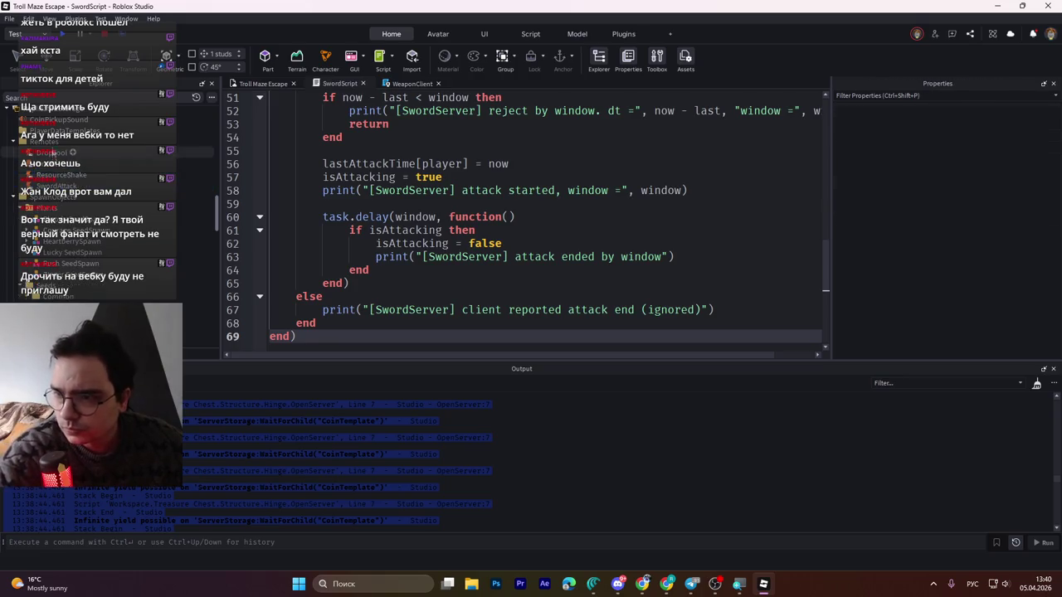
- Insert a RemoteFunction into Remotes and name it GetAttackCooldown
{"action": "left_click", "coordinate": [64, 141]}
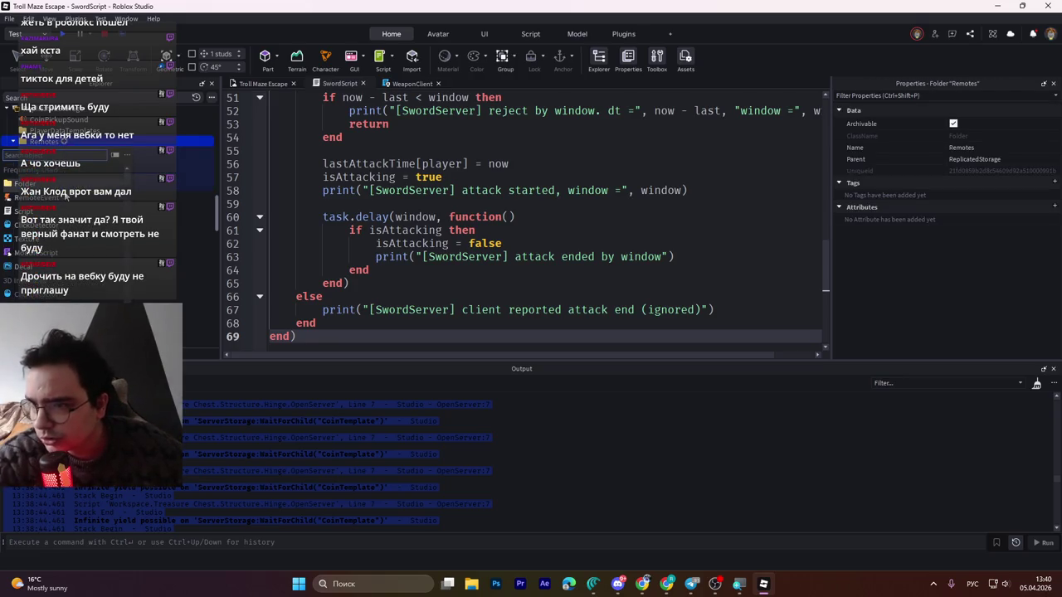
{"action": "type", "text": "ку"}
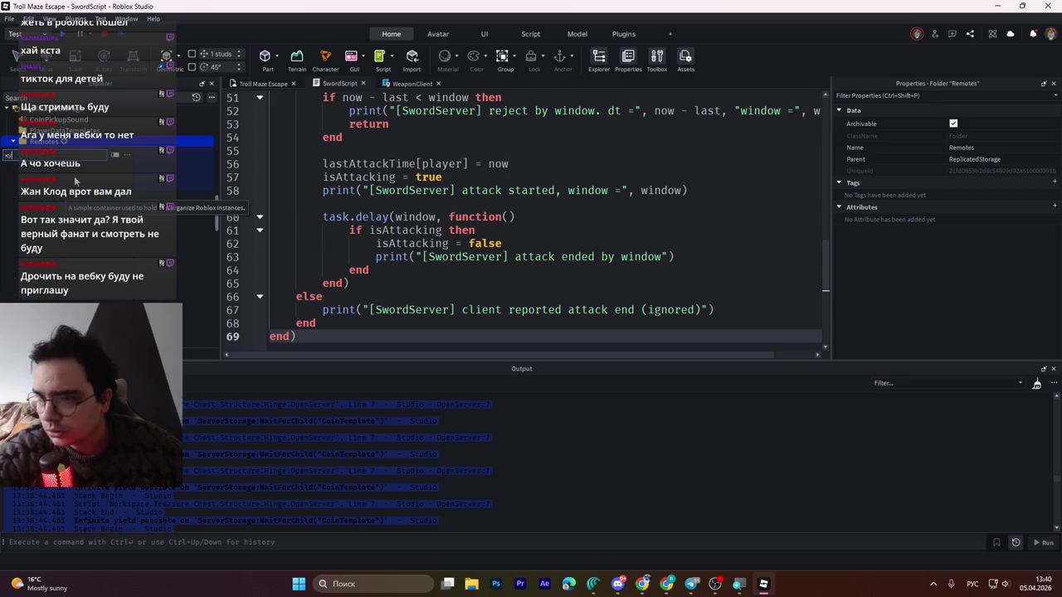
{"action": "key", "text": "alt+shift"}
{"action": "key", "text": "BackSpace"}
{"action": "key", "text": "BackSpace"}
{"action": "type", "text": "rem"}
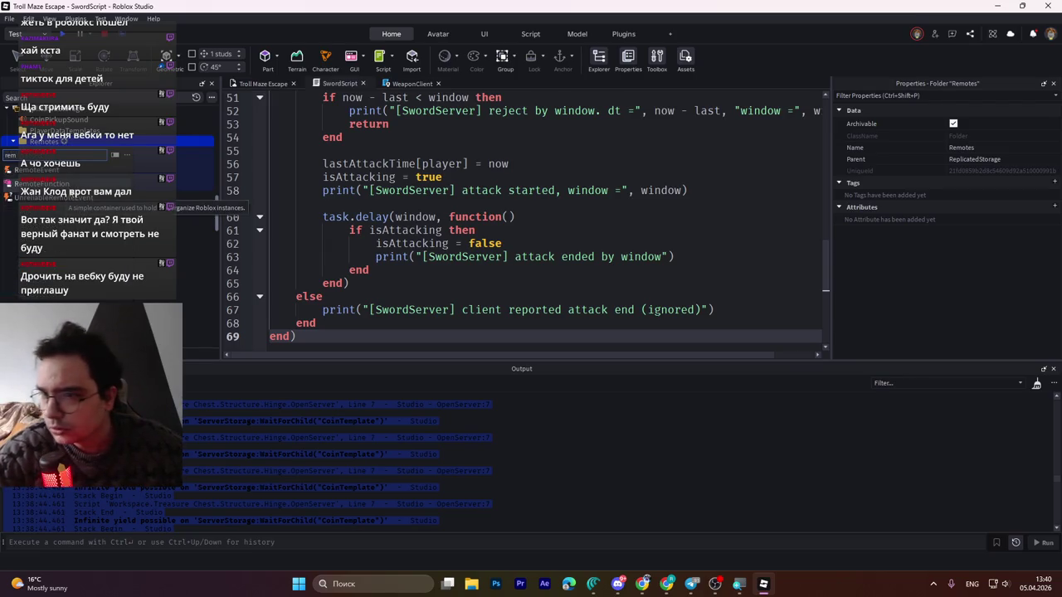
{"action": "left_click", "coordinate": [50, 183]}
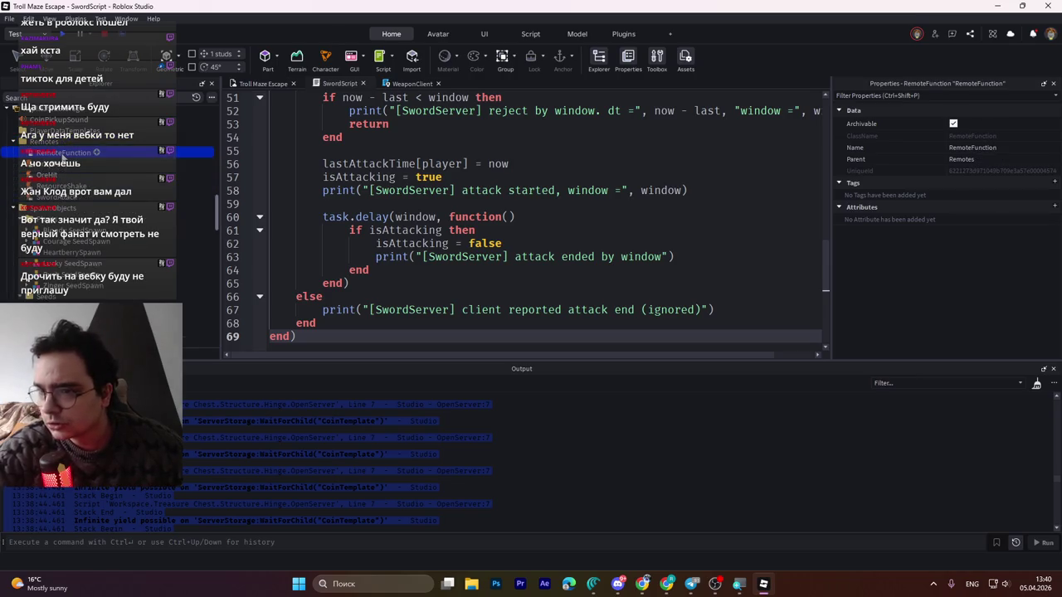
{"action": "type", "text": "GetAttackCooldown"}
{"action": "key", "text": "Return"}
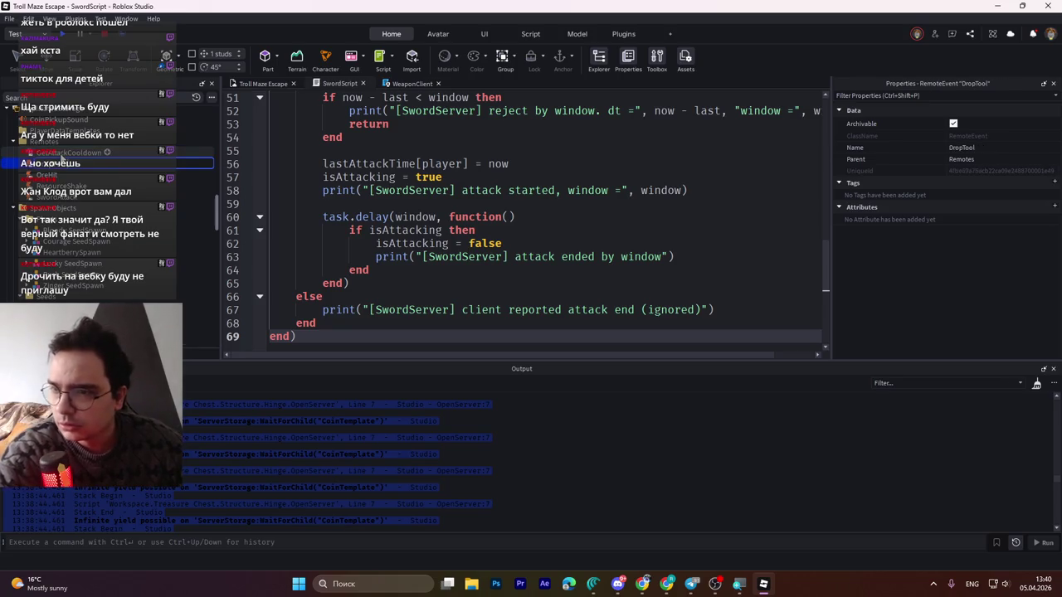
{"action": "left_click", "coordinate": [62, 157]}
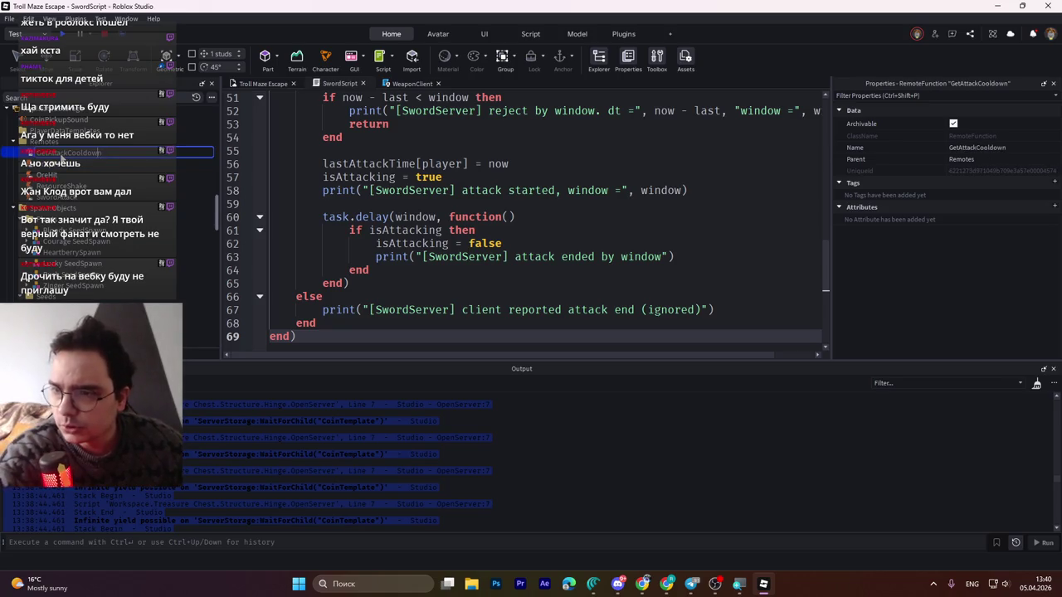
{"action": "key", "text": "Return"}
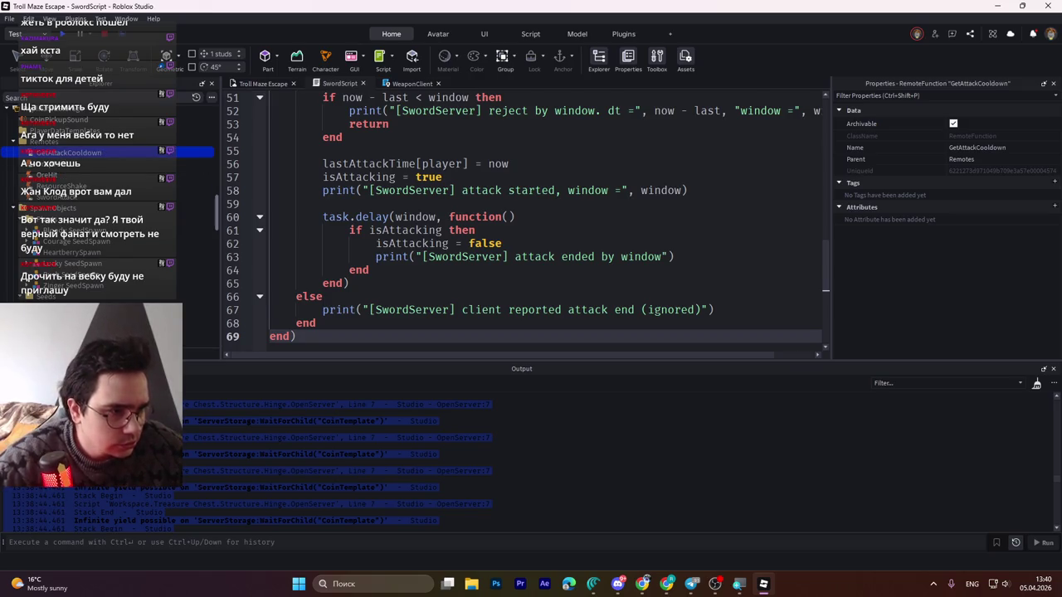
{"action": "key", "text": "alt+Tab"}
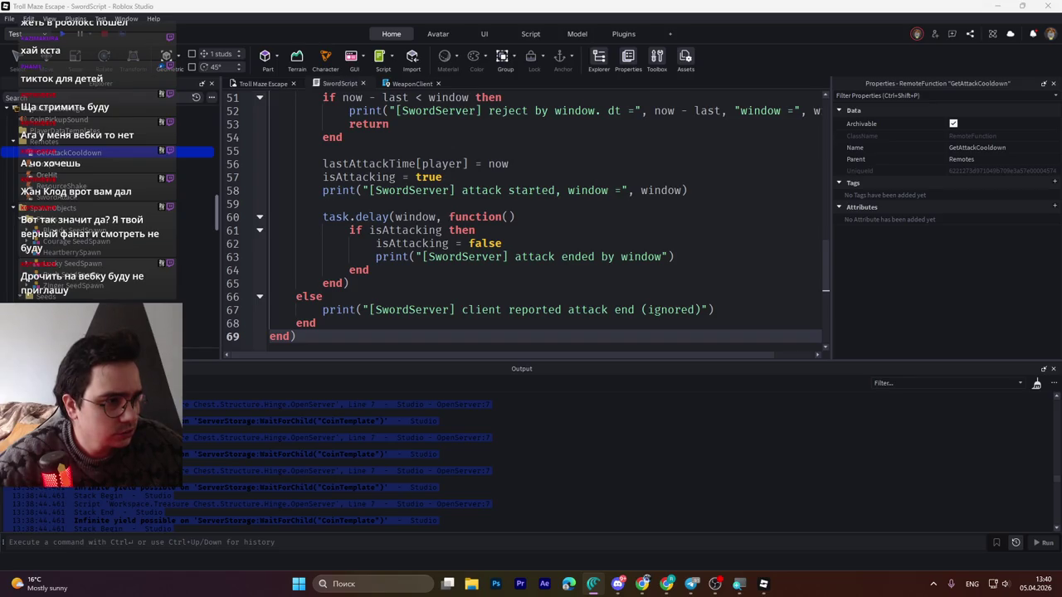
- Replace SwordScript with the shorter getAttackWindowSimple version, save to Roblox, and start a playtest
{"action": "left_click", "coordinate": [671, 243]}
{"action": "key", "text": "ctrl+shift+f"}
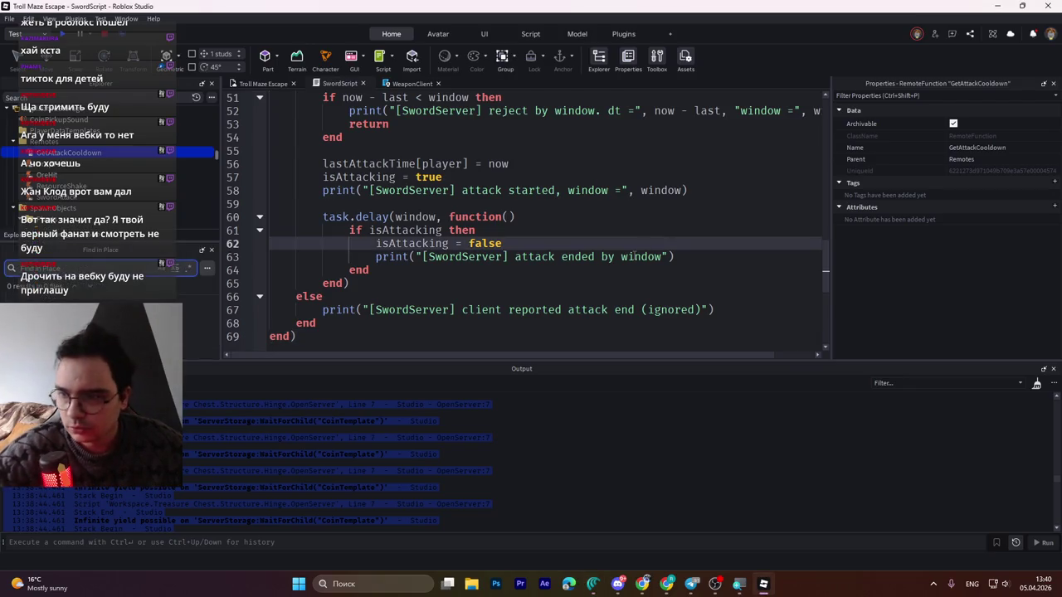
{"action": "left_click", "coordinate": [212, 249]}
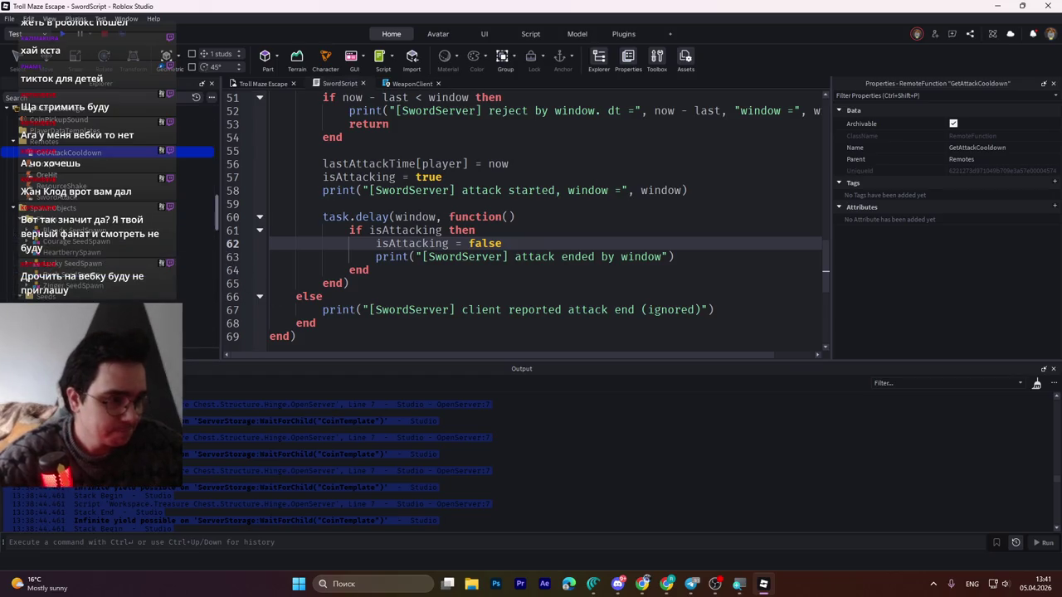
{"action": "left_click", "coordinate": [592, 584]}
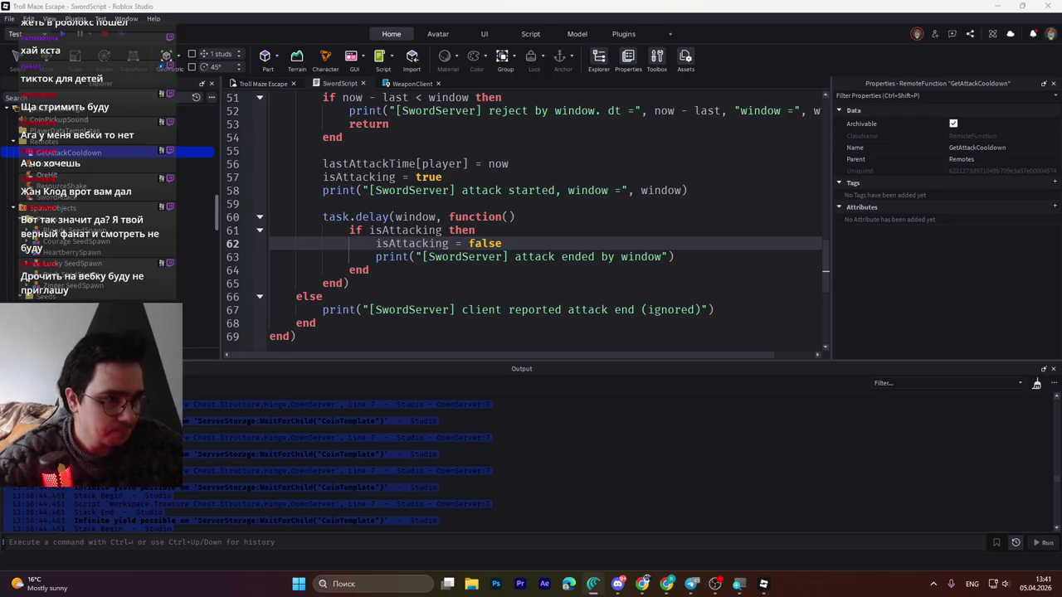
{"action": "left_click", "coordinate": [330, 89]}
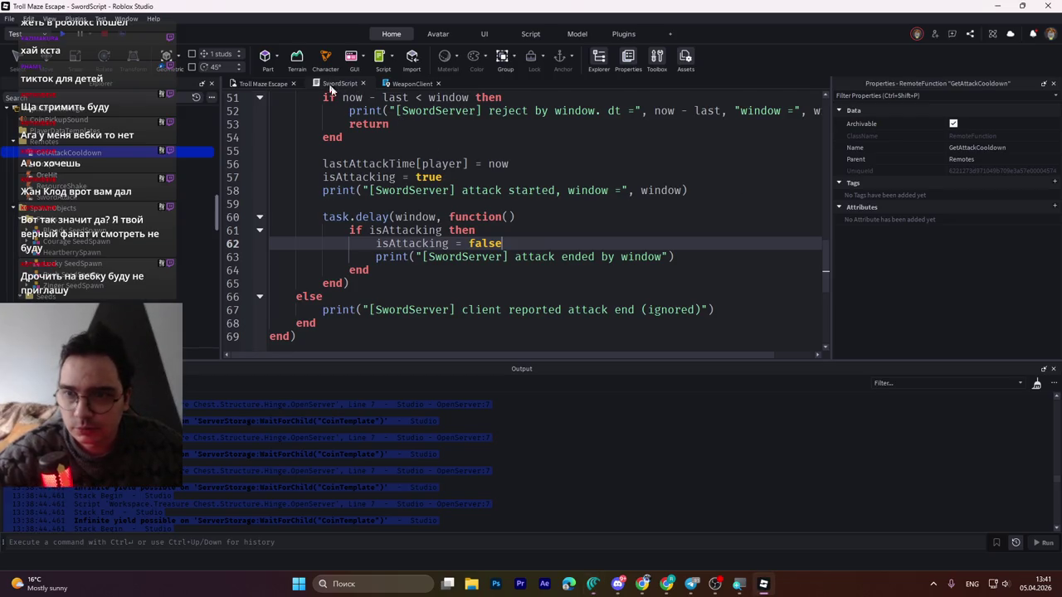
{"action": "key", "text": "ctrl+a"}
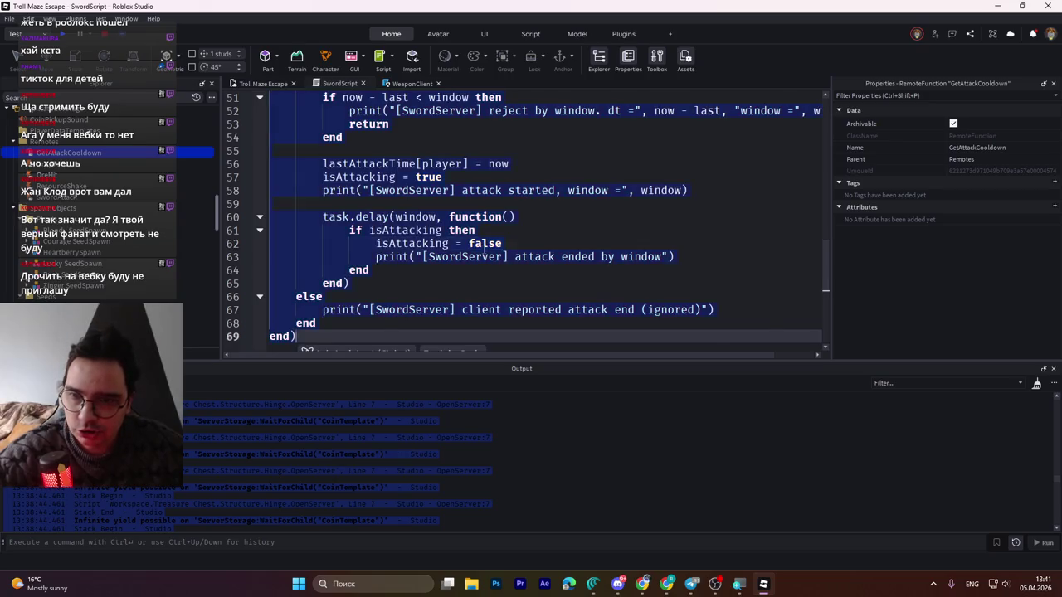
{"action": "key", "text": "ctrl+v"}
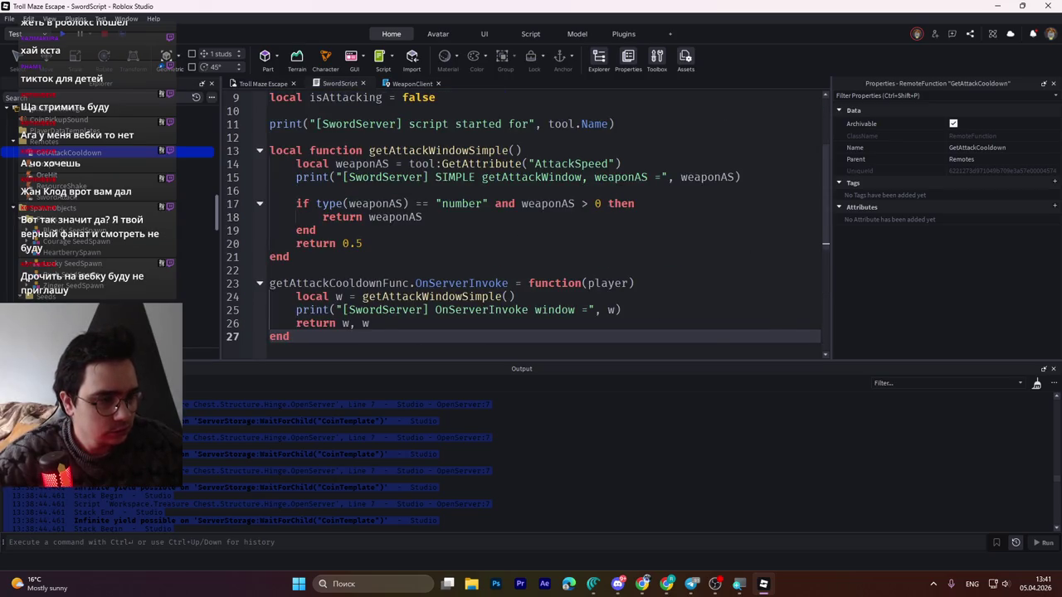
{"action": "key", "text": "ctrl+s"}
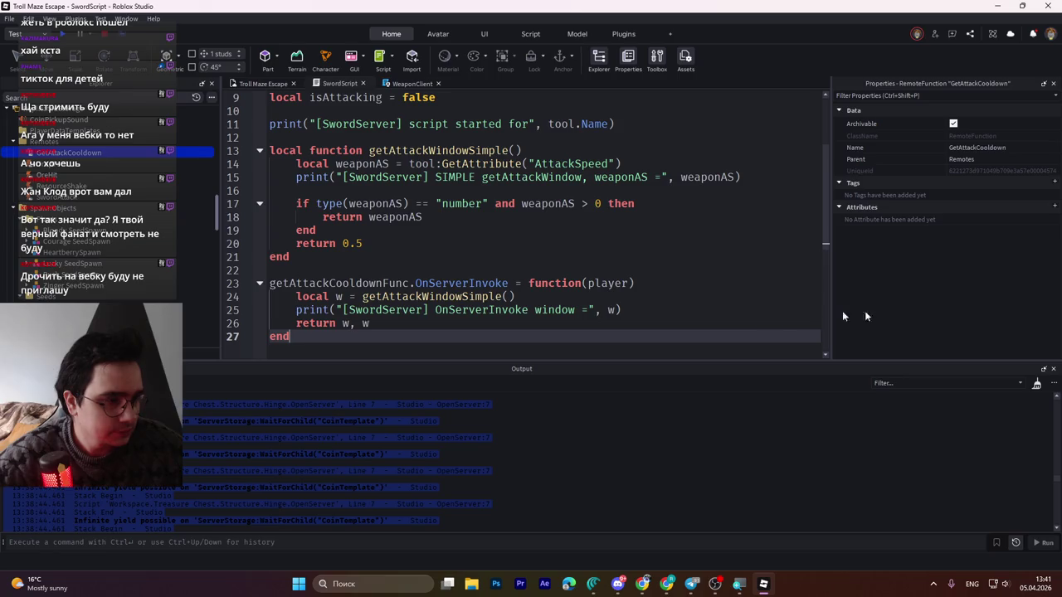
{"action": "left_click", "coordinate": [316, 229]}
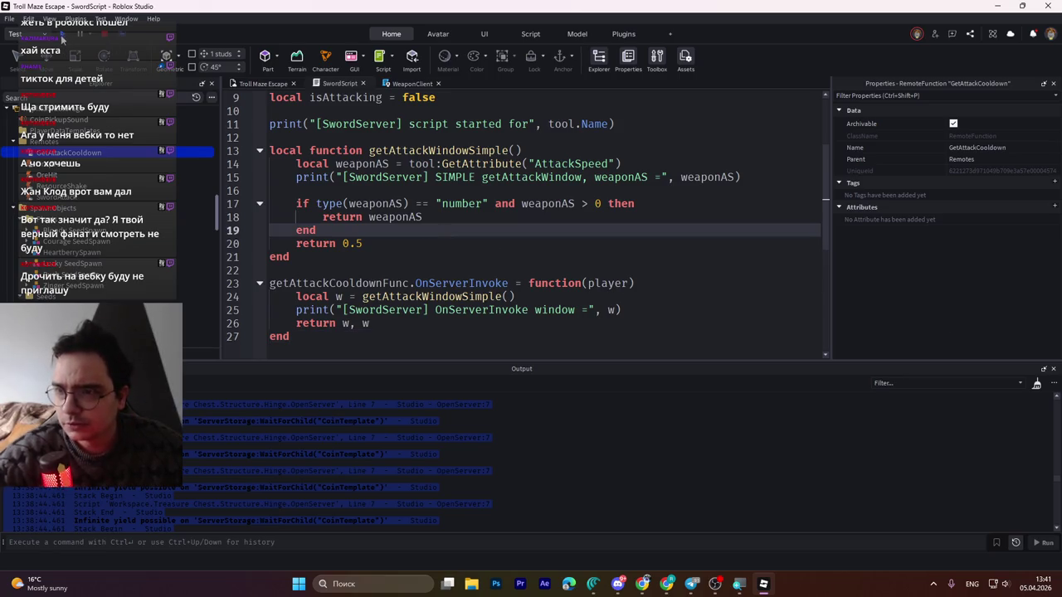
{"action": "left_click", "coordinate": [65, 35]}
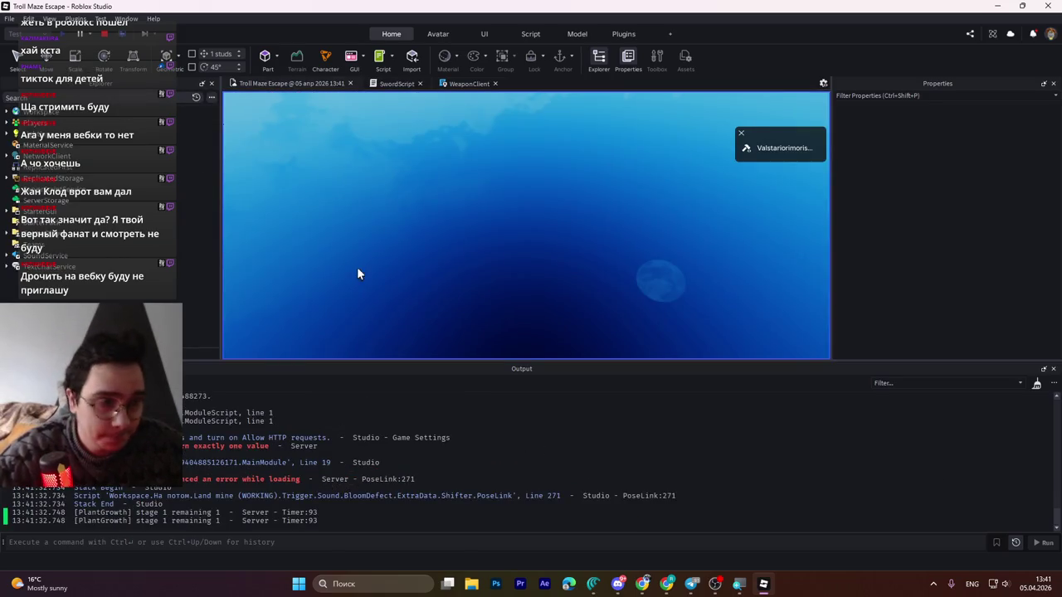
- Pick up the Wooden Sword and walk into the garden area
{"action": "key", "text": "w"}
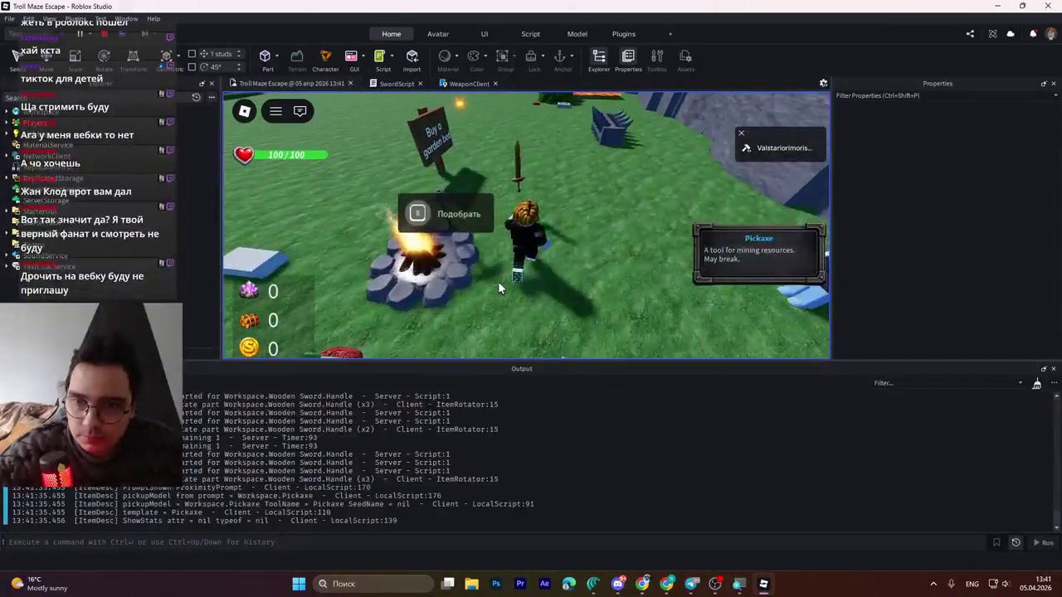
{"action": "key", "text": "e"}
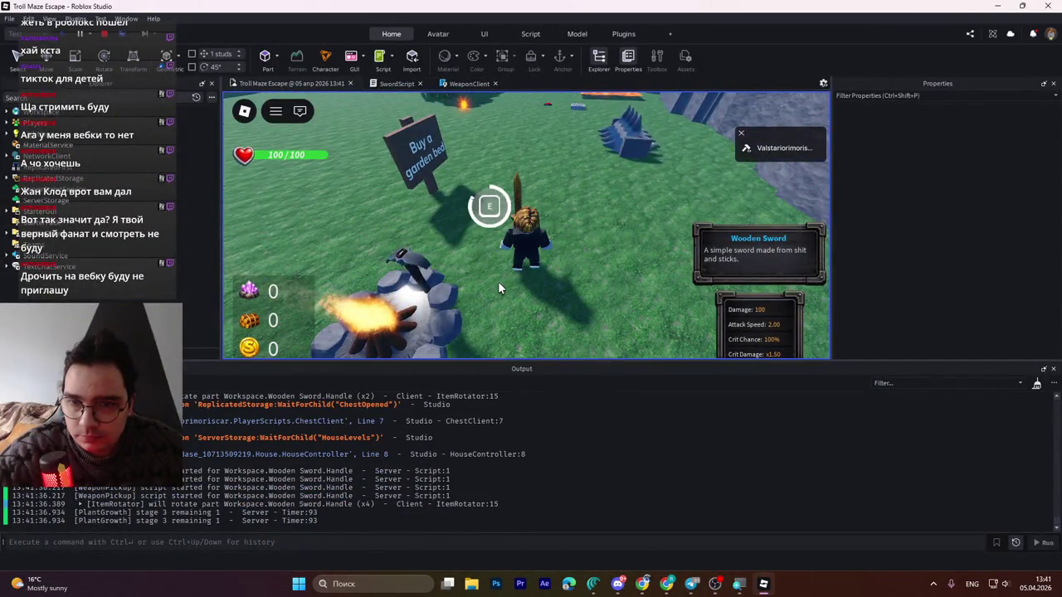
{"action": "key", "text": "w"}
{"action": "key", "text": "w"}
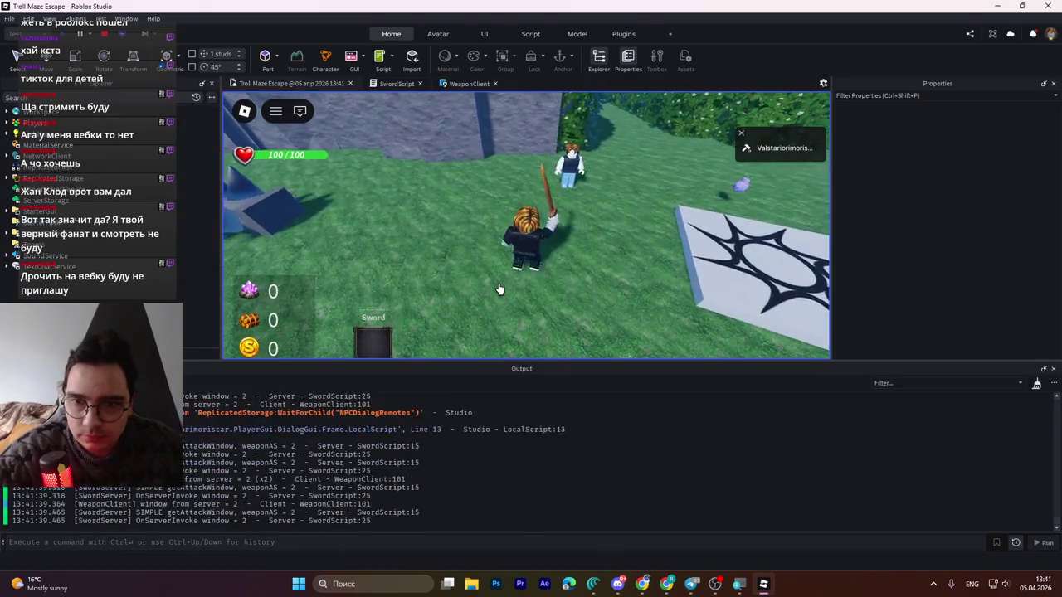
{"action": "key", "text": "w"}
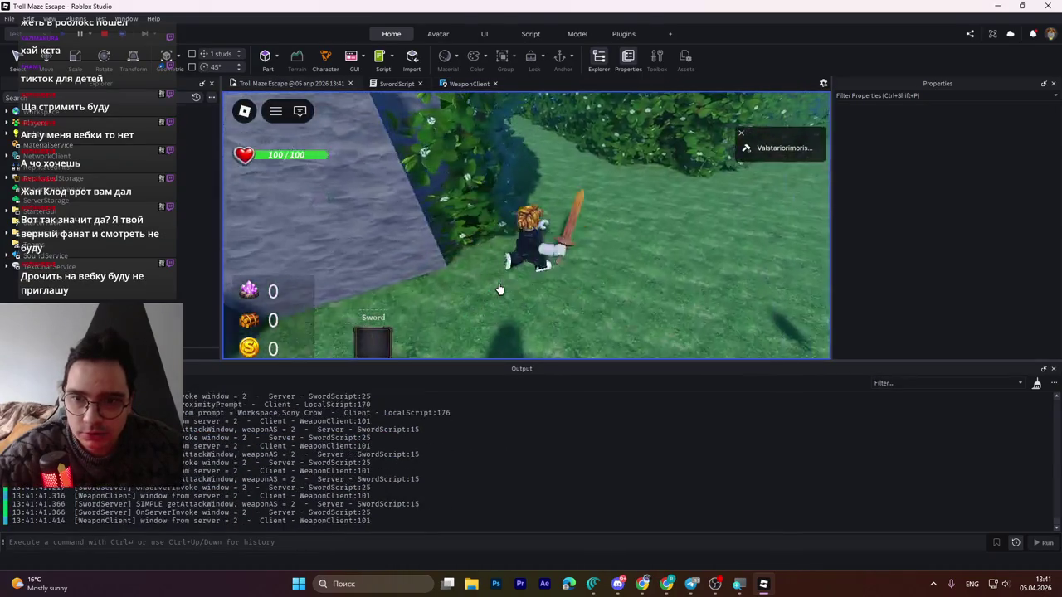
- Swing the sword seven times and select the Output lines showing an attack window of 2
{"action": "key", "text": "w"}
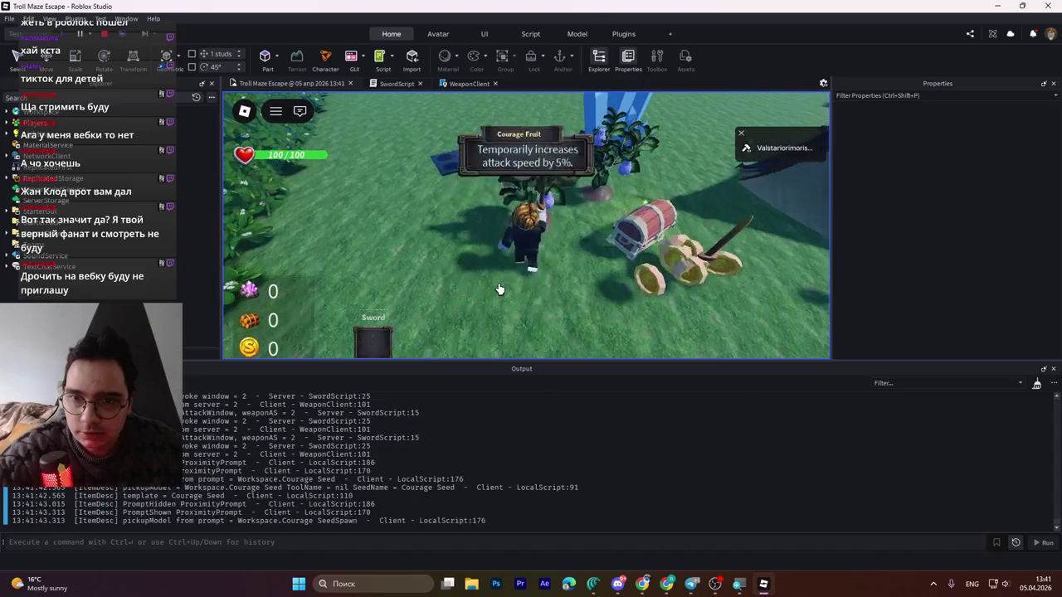
{"action": "left_click", "coordinate": [499, 288]}
{"action": "left_click", "coordinate": [498, 289]}
{"action": "left_click", "coordinate": [498, 289]}
{"action": "left_click", "coordinate": [499, 289]}
{"action": "key", "text": "w"}
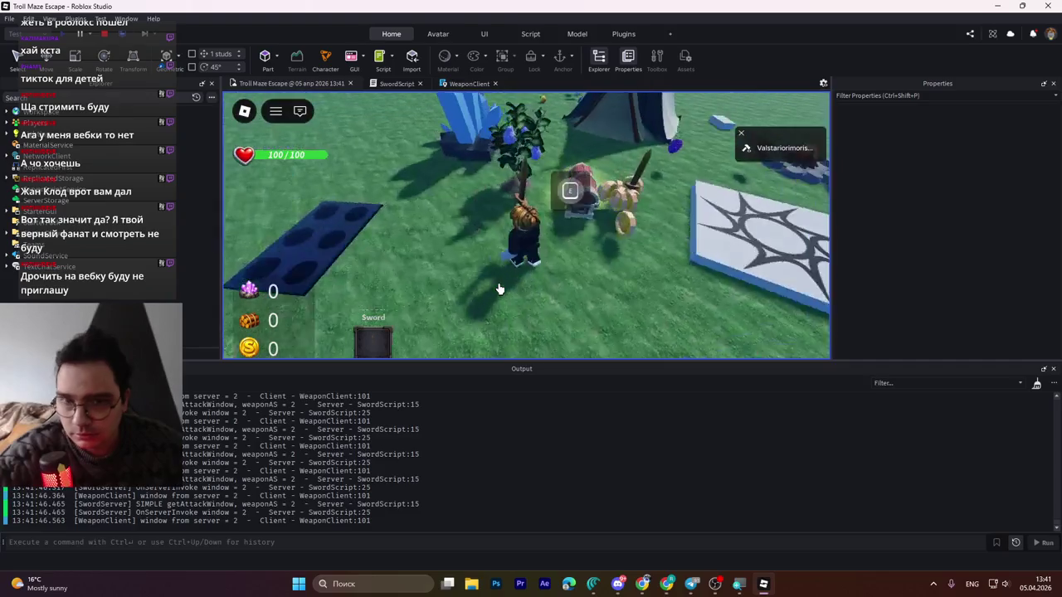
{"action": "key", "text": "e"}
{"action": "left_click", "coordinate": [499, 289]}
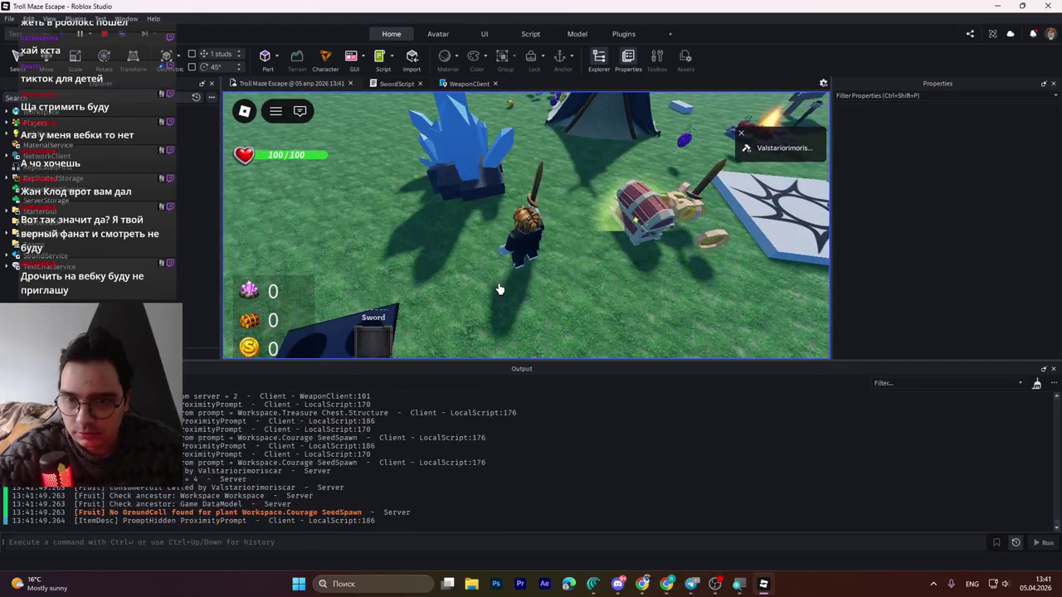
{"action": "left_click", "coordinate": [498, 289]}
{"action": "left_click", "coordinate": [498, 288]}
{"action": "mouse_move", "coordinate": [396, 529]}
{"action": "left_mouse_down"}
{"action": "mouse_move", "coordinate": [349, 444]}
{"action": "mouse_move", "coordinate": [249, 412]}
{"action": "mouse_move", "coordinate": [612, 422]}
{"action": "left_mouse_up"}
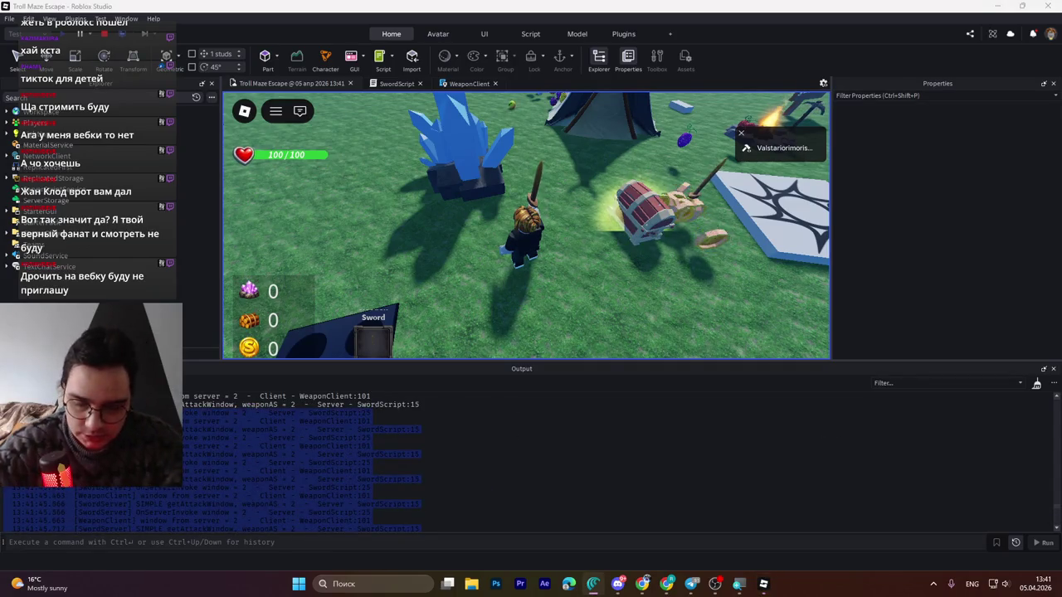
{"action": "key", "text": "alt+shift"}
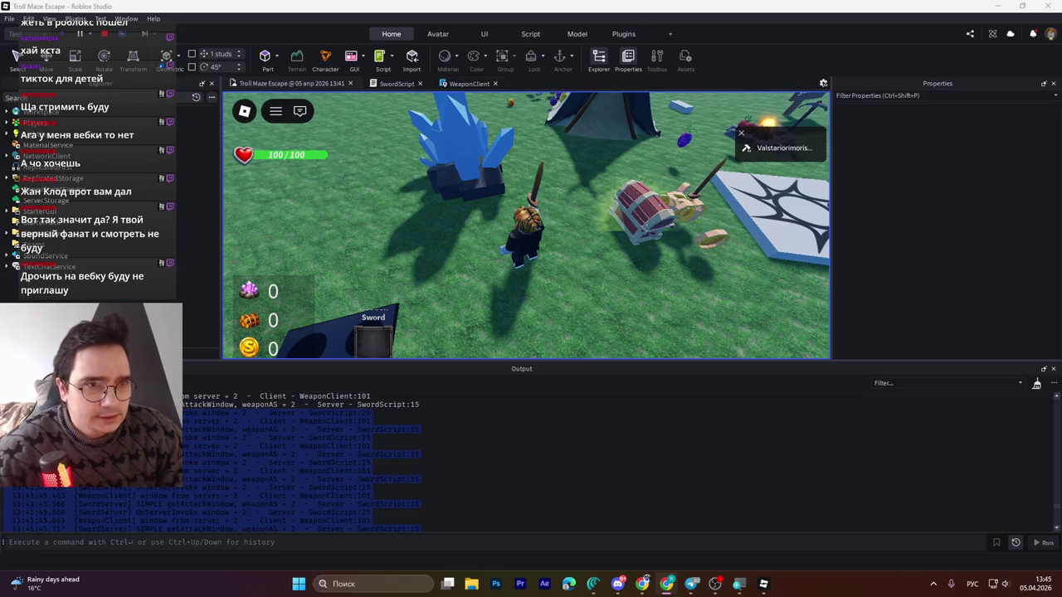
- Bring Roblox Studio back into focus and stop the playtest
{"action": "left_click", "coordinate": [655, 121]}
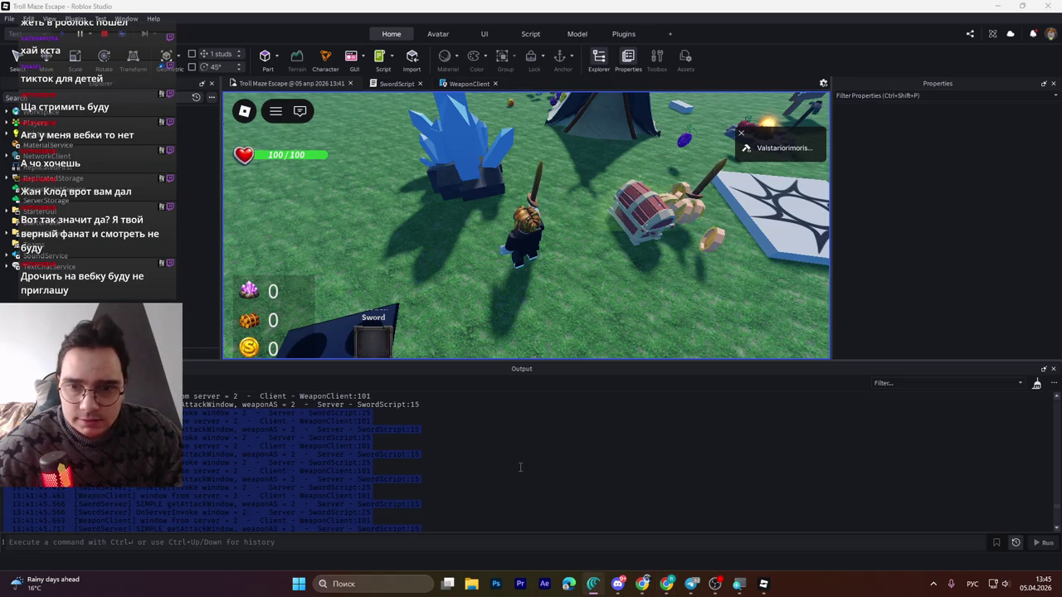
{"action": "left_click", "coordinate": [103, 36]}
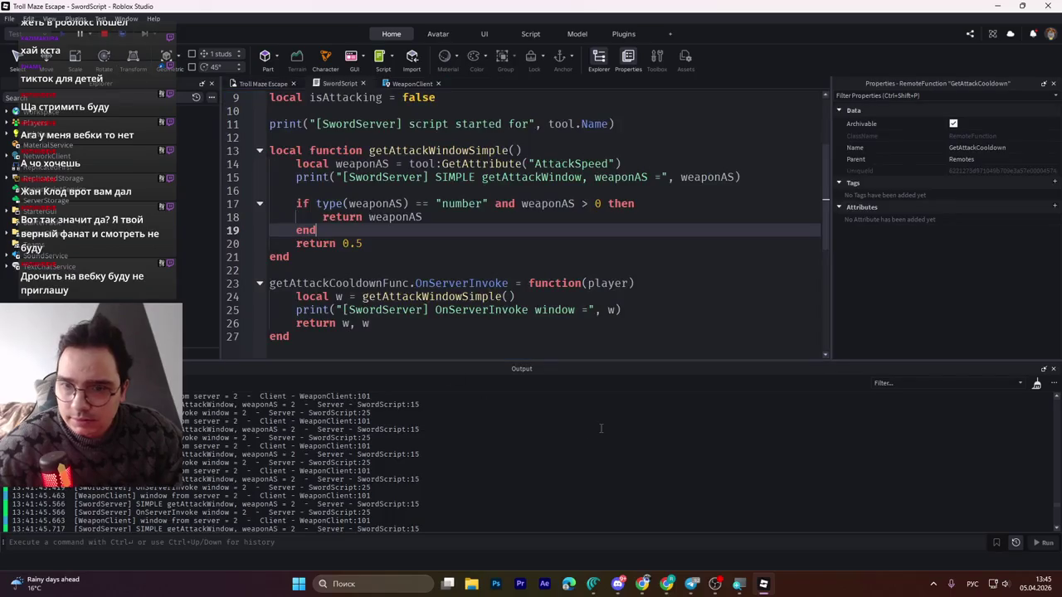
{"action": "mouse_move", "coordinate": [600, 590]}
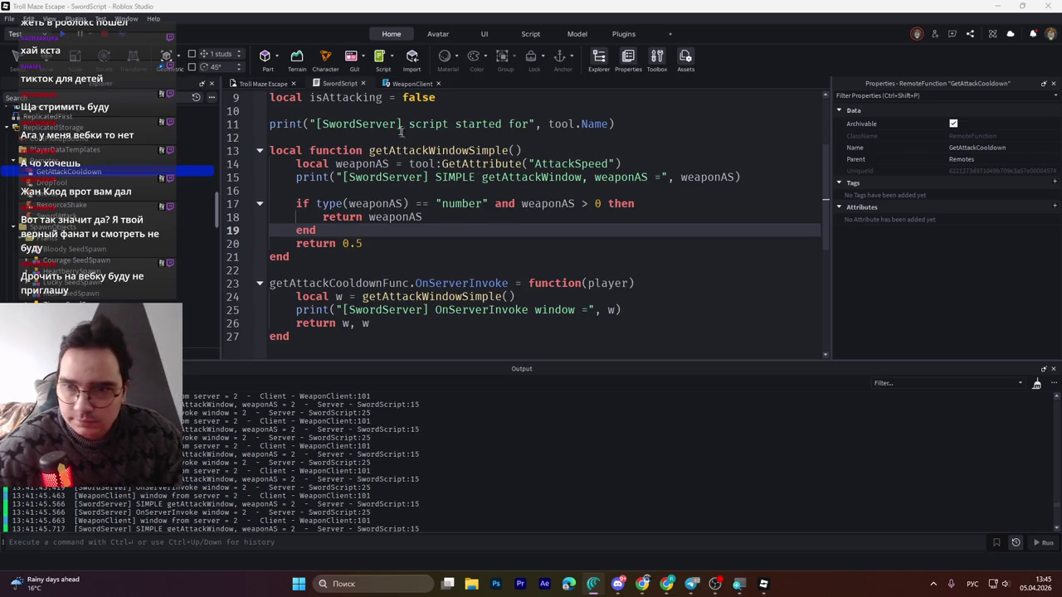
- Save Troll Maze Escape to Roblox from SwordScript, then switch to the WeaponClient script
{"action": "left_click", "coordinate": [336, 86]}
{"action": "left_click", "coordinate": [448, 296]}
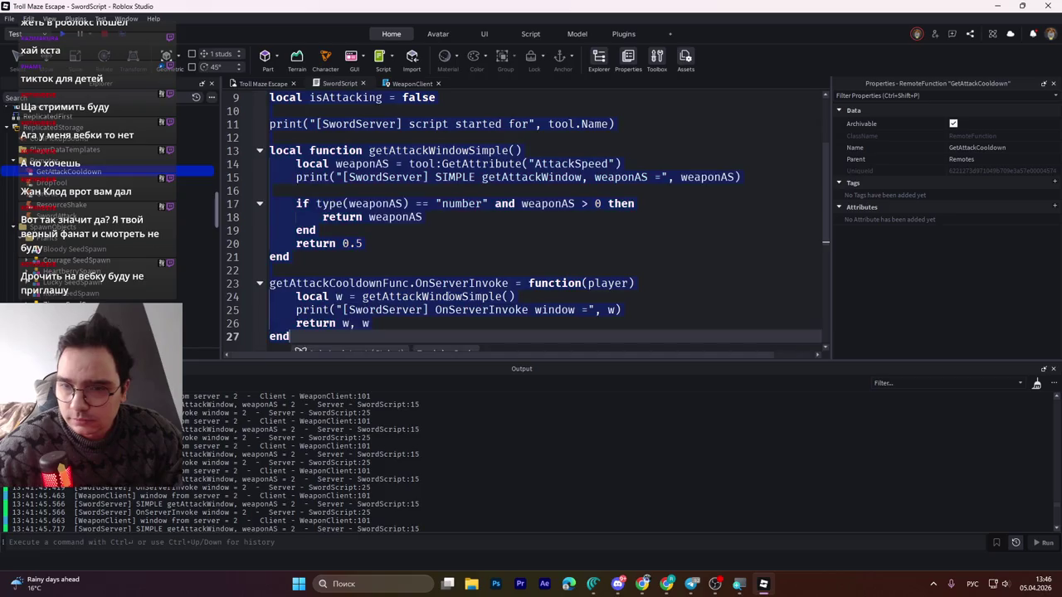
{"action": "key", "text": "ctrl+End"}
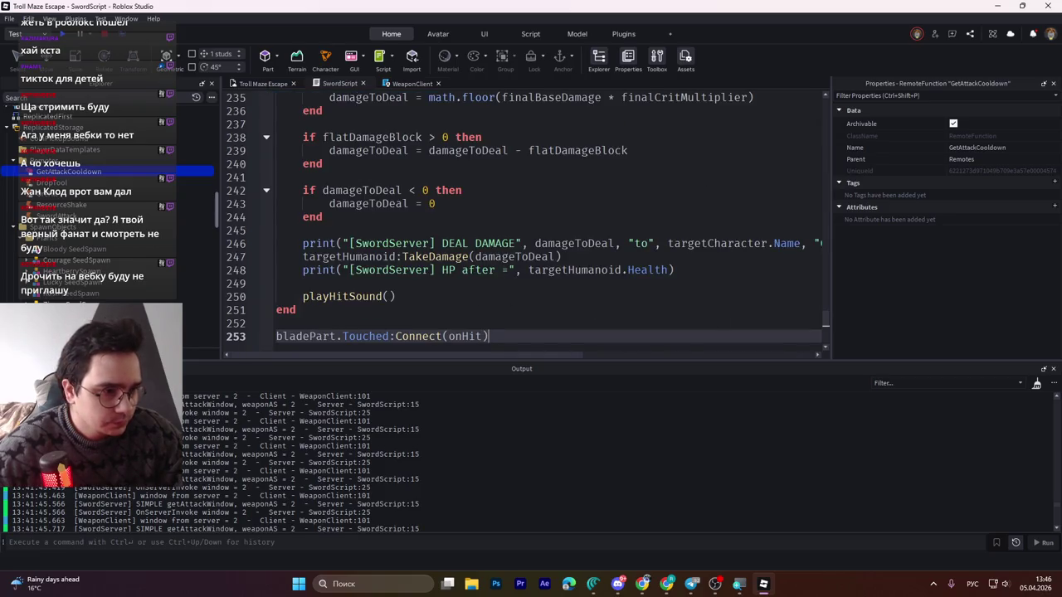
{"action": "key", "text": "ctrl+s"}
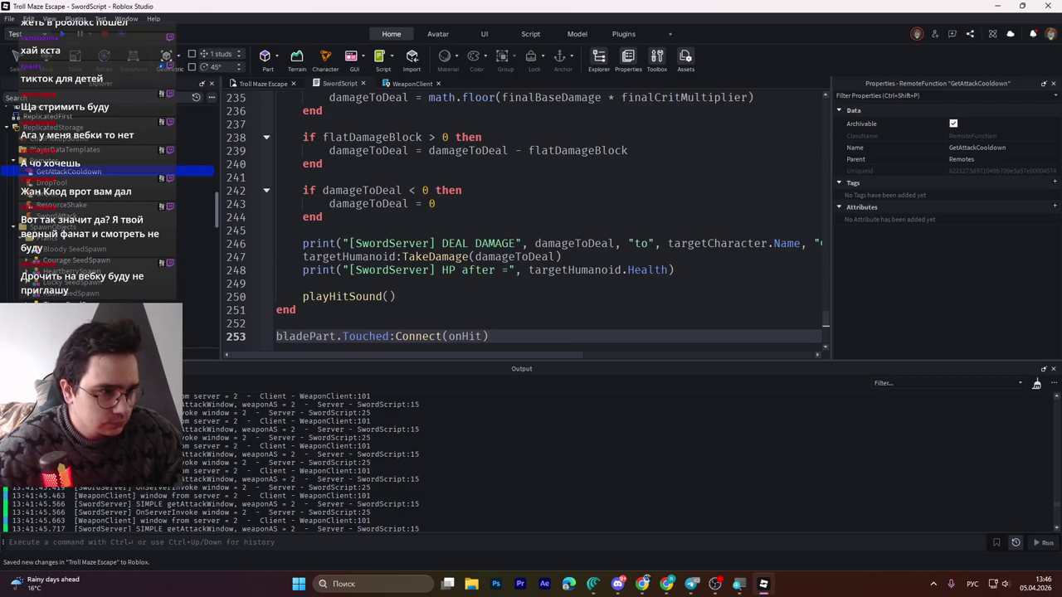
{"action": "left_click", "coordinate": [411, 84]}
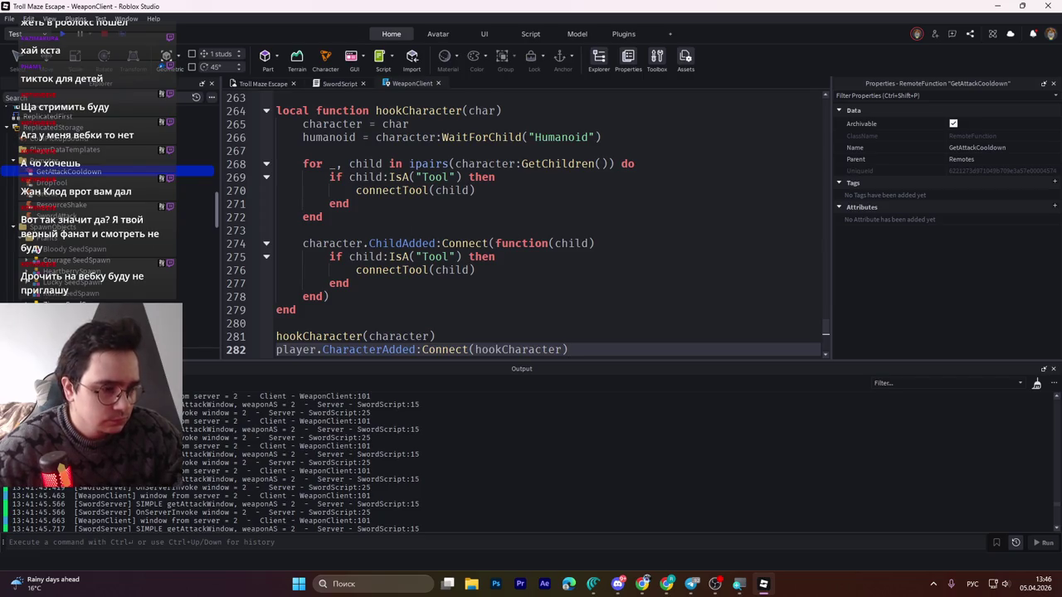
- Save Troll Maze Escape to Roblox again and launch a new playtest
{"action": "key", "text": "ctrl+s"}
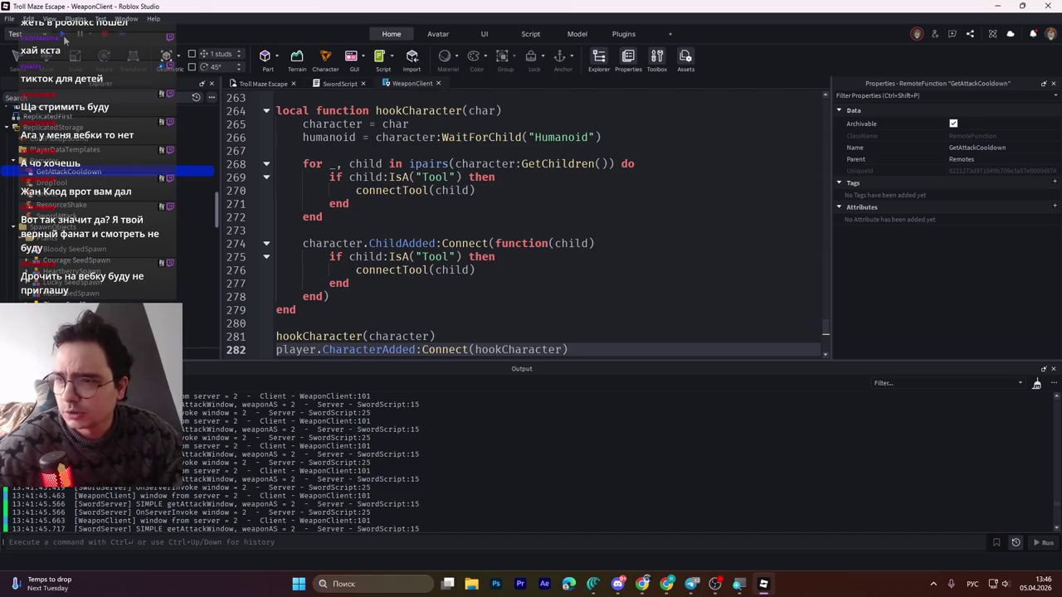
{"action": "left_click", "coordinate": [63, 35]}
{"action": "mouse_move", "coordinate": [617, 583]}
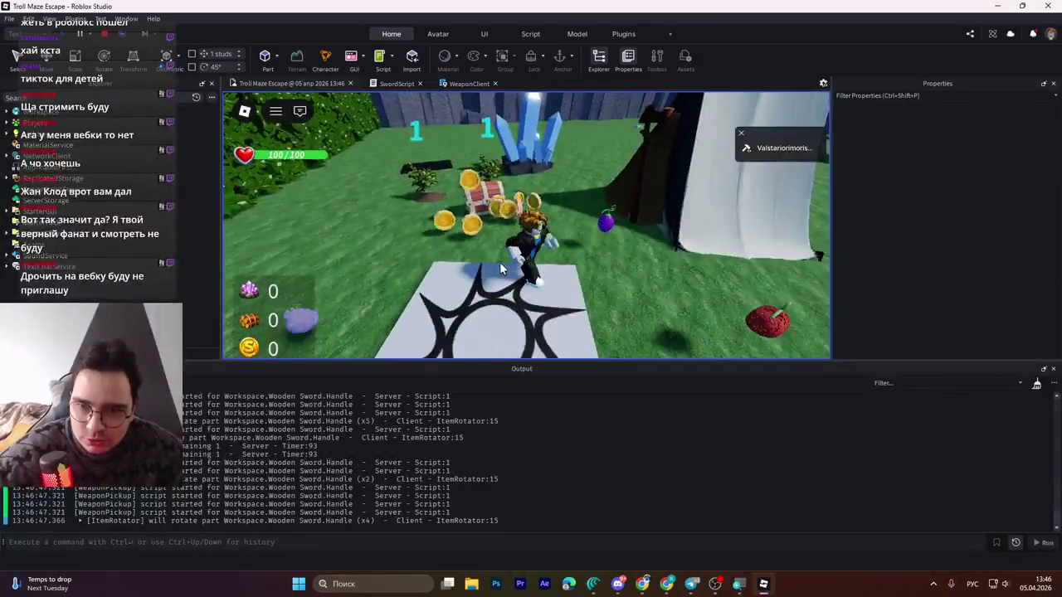
- Open the chest for gold, equip the Wooden Sword, and swing it three times
{"action": "key", "text": "w"}
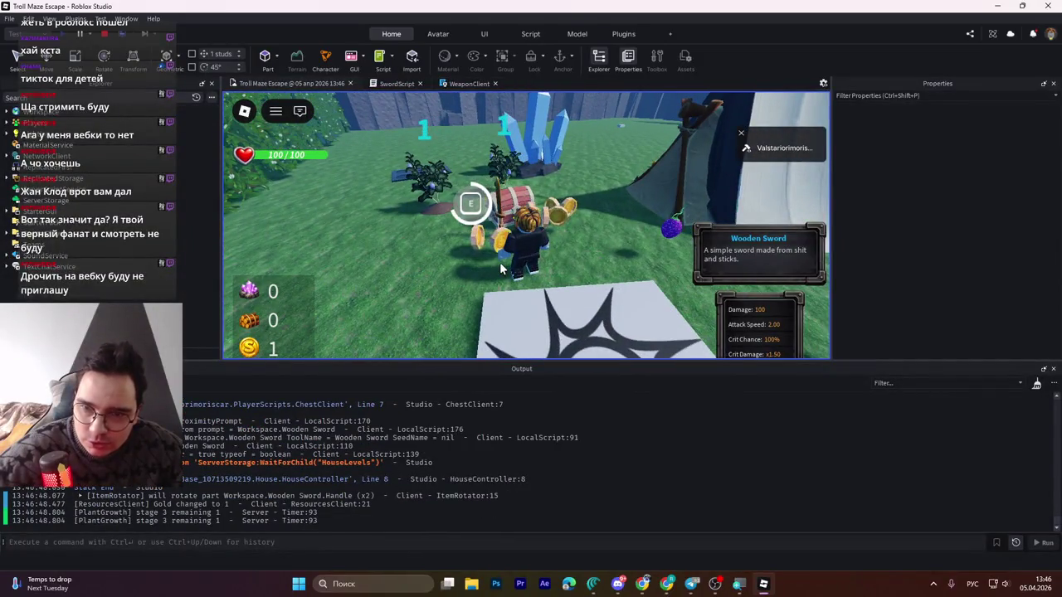
{"action": "key", "text": "e"}
{"action": "key", "text": "w"}
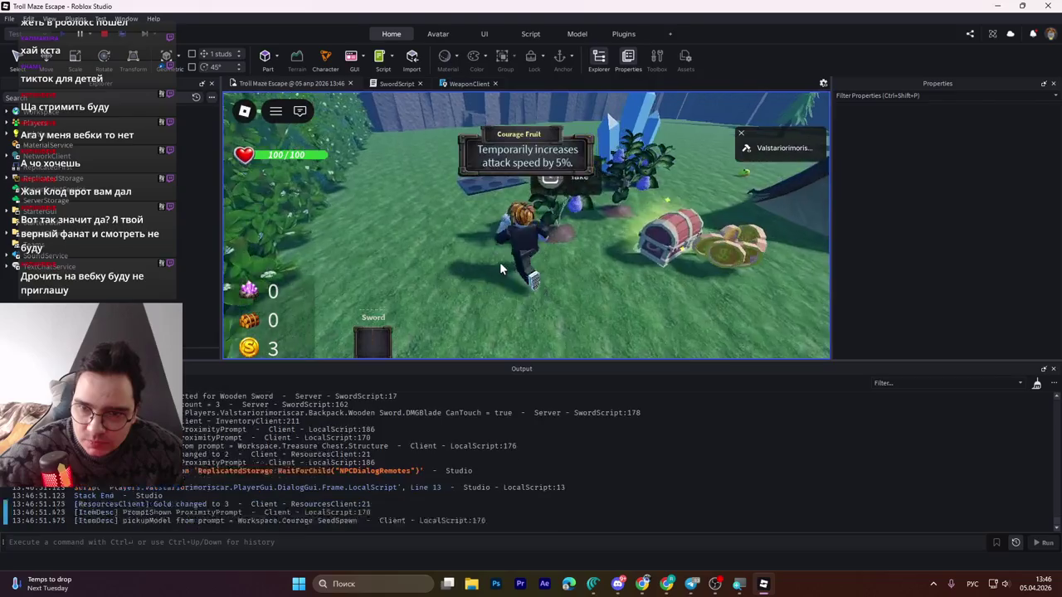
{"action": "key", "text": "1"}
{"action": "left_click", "coordinate": [500, 269]}
{"action": "left_click", "coordinate": [500, 269]}
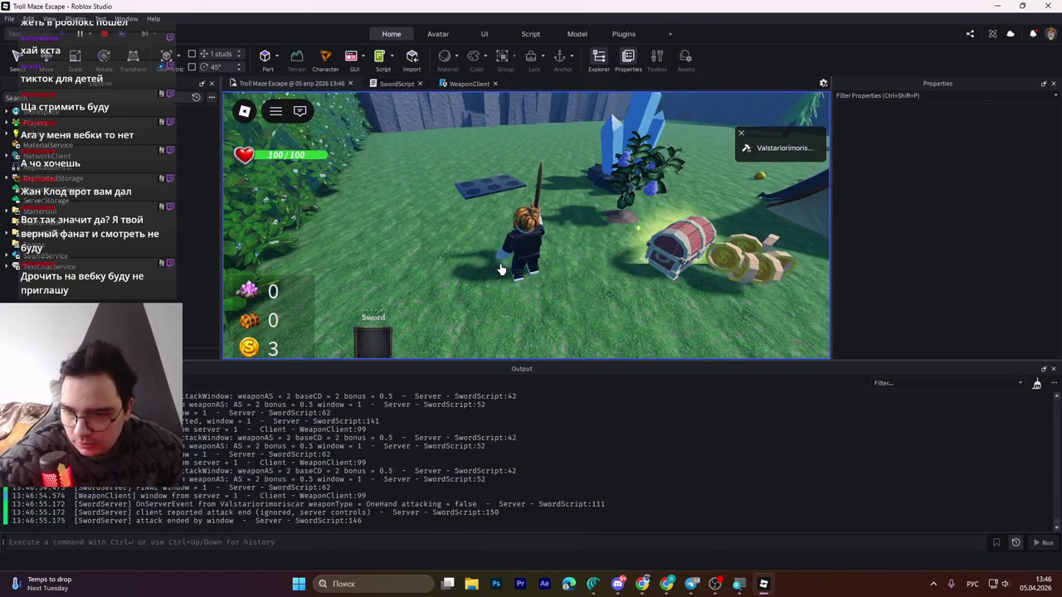
{"action": "left_click", "coordinate": [500, 269]}
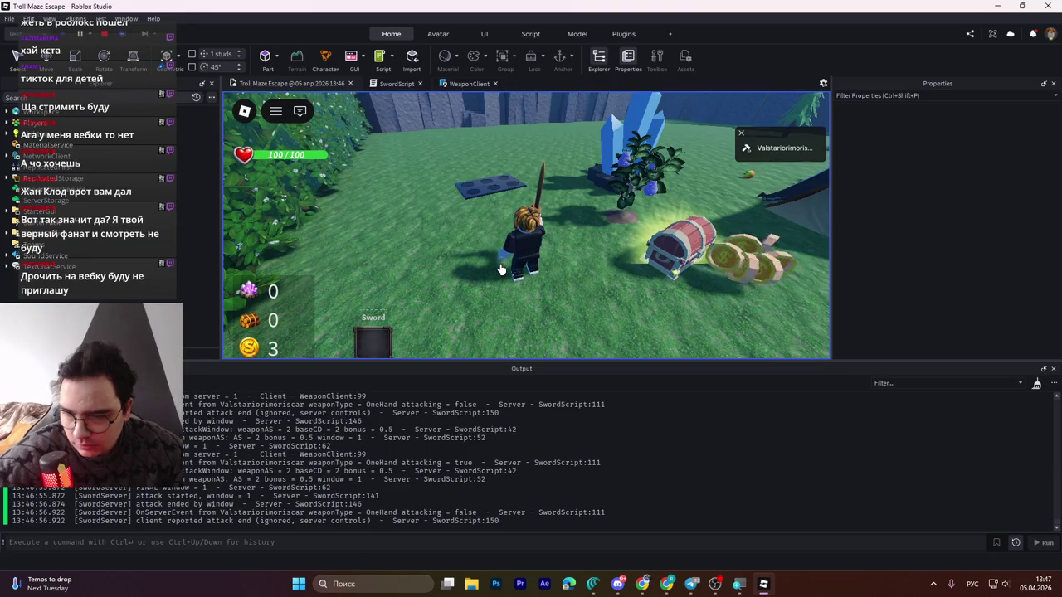
- Walk toward the Courage Fruit, swing three more times, run away, and stop the playtest
{"action": "key", "text": "w"}
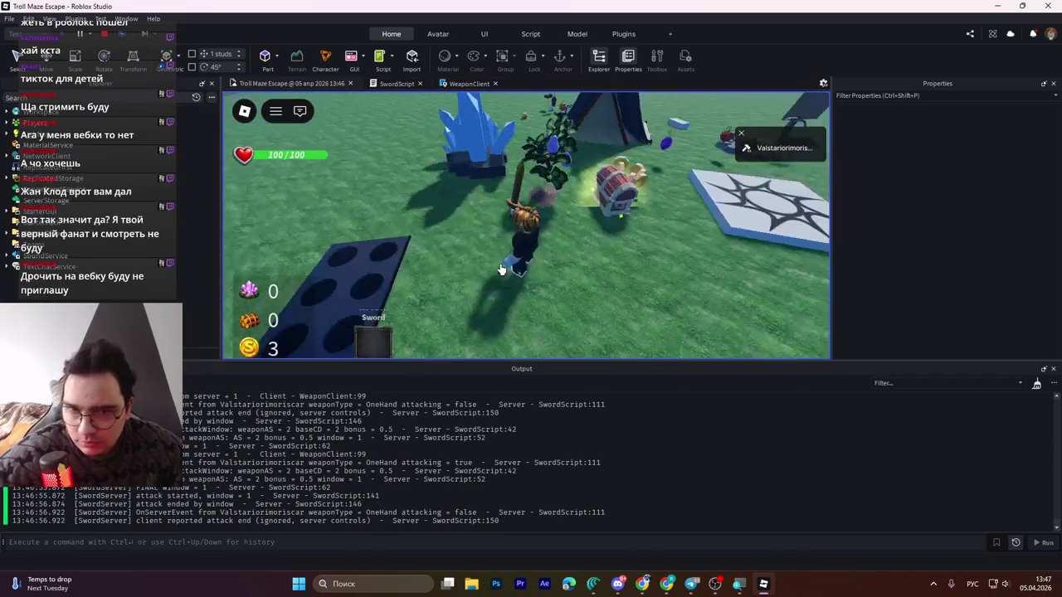
{"action": "left_click", "coordinate": [501, 269]}
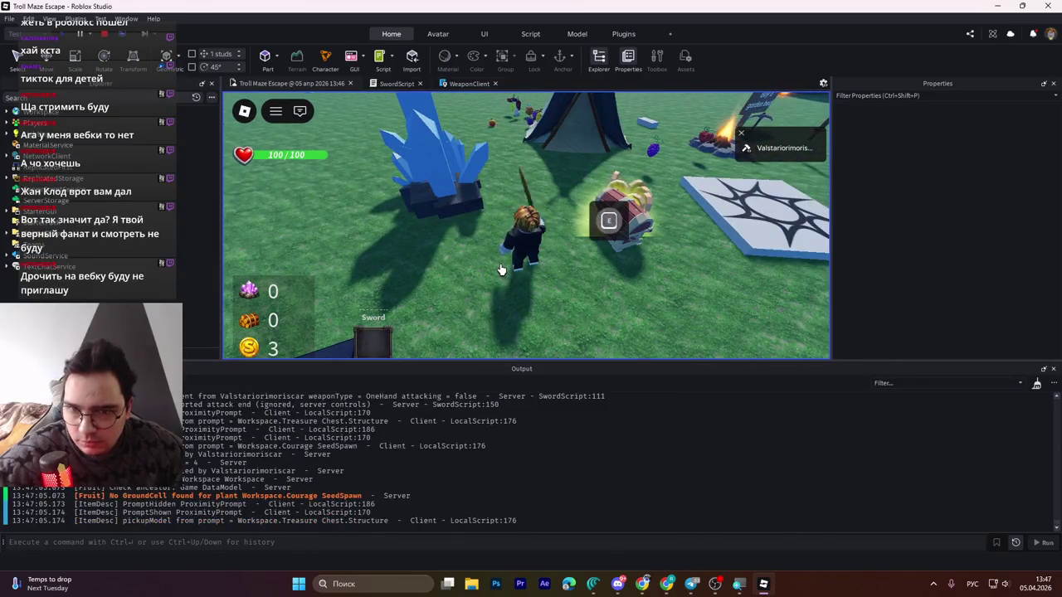
{"action": "left_click", "coordinate": [500, 270]}
{"action": "left_click", "coordinate": [489, 274]}
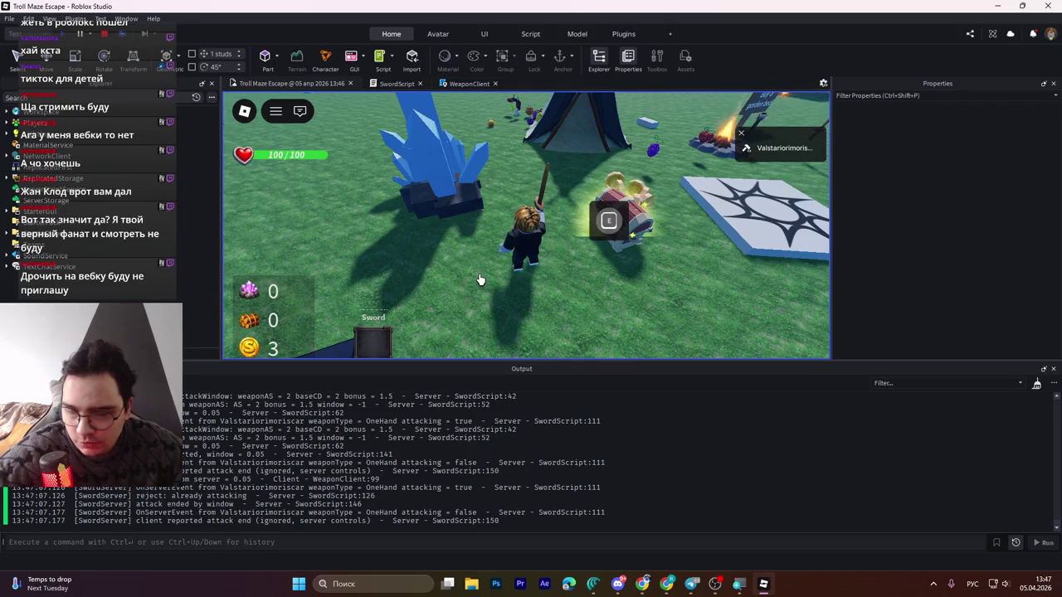
{"action": "key", "text": "w"}
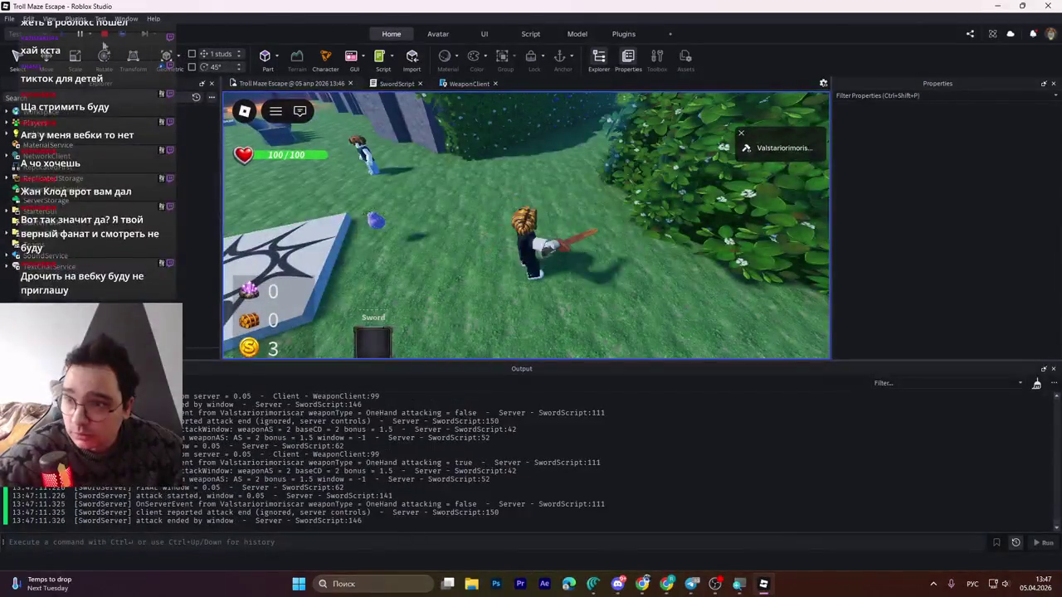
{"action": "left_click", "coordinate": [469, 83]}
{"action": "left_click", "coordinate": [104, 35]}
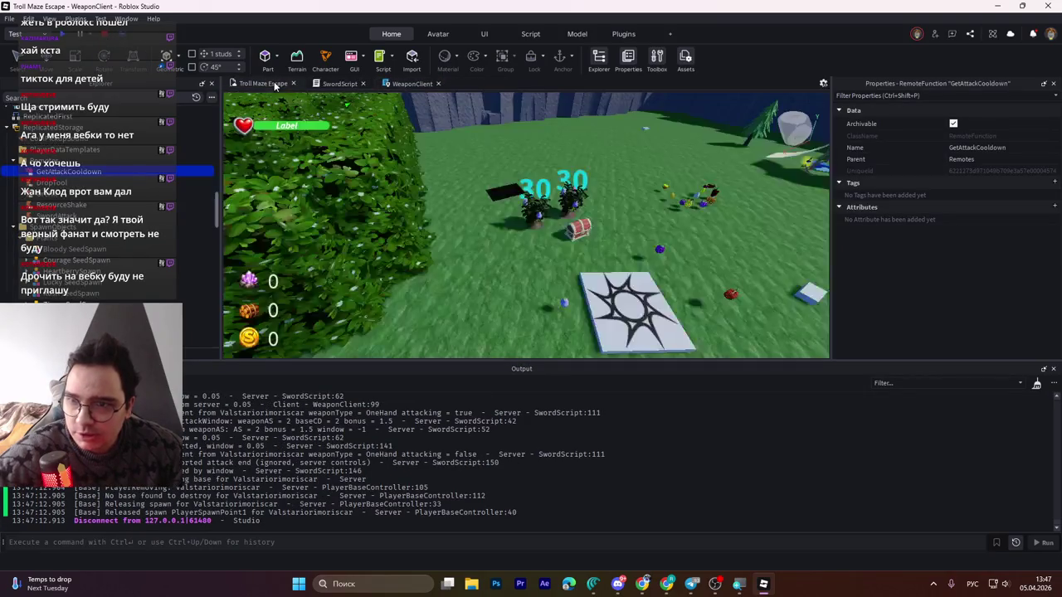
- Select the Courage SeedSpawn plant models and scroll Properties down toward their attributes
{"action": "left_click", "coordinate": [534, 261]}
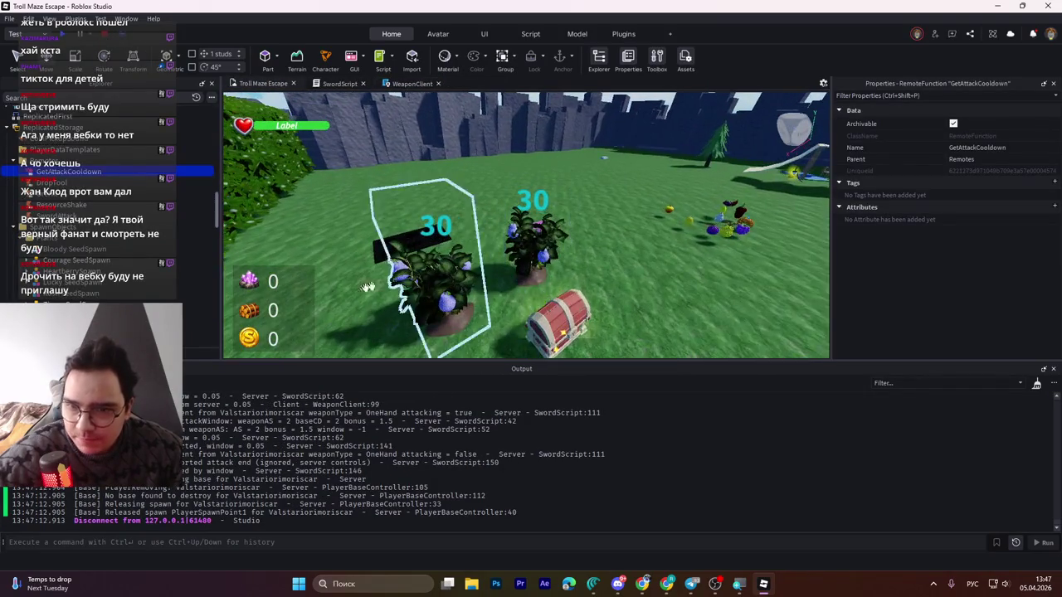
{"action": "scroll", "coordinate": [931, 332], "scroll_direction": "down", "scroll_amount": 5}
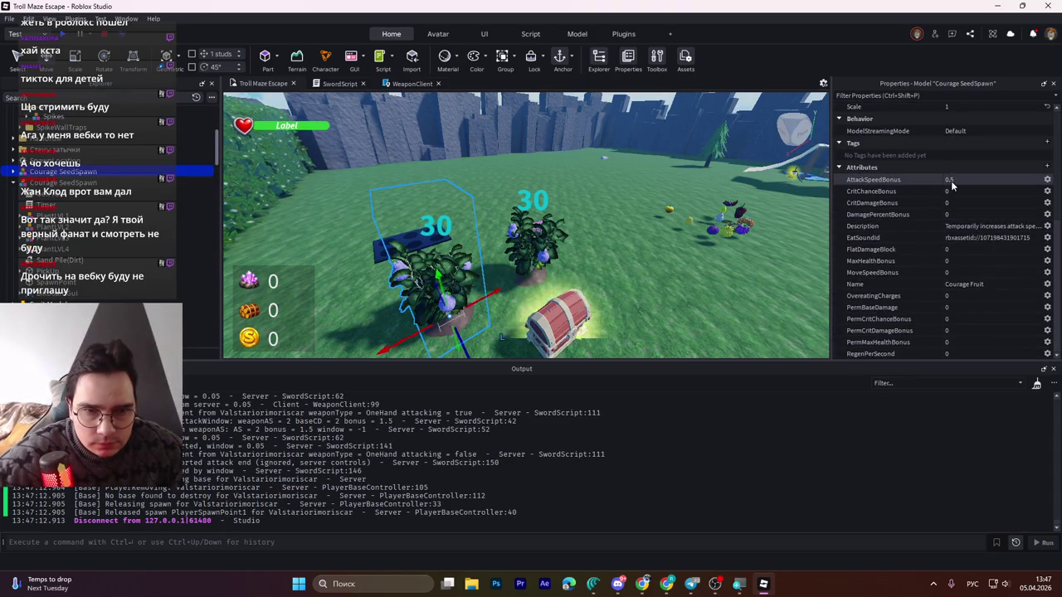
{"action": "left_click", "coordinate": [541, 250]}
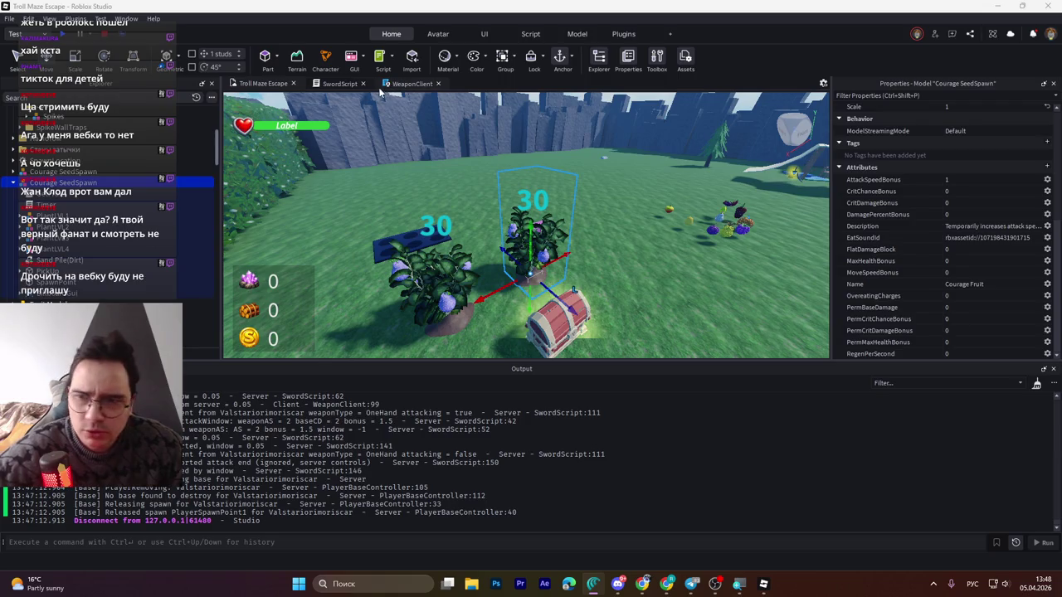
- Open SwordScript and locate the getAttackWindow function with Ctrl+F
{"action": "left_click", "coordinate": [338, 83]}
{"action": "key", "text": "ctrl+f"}
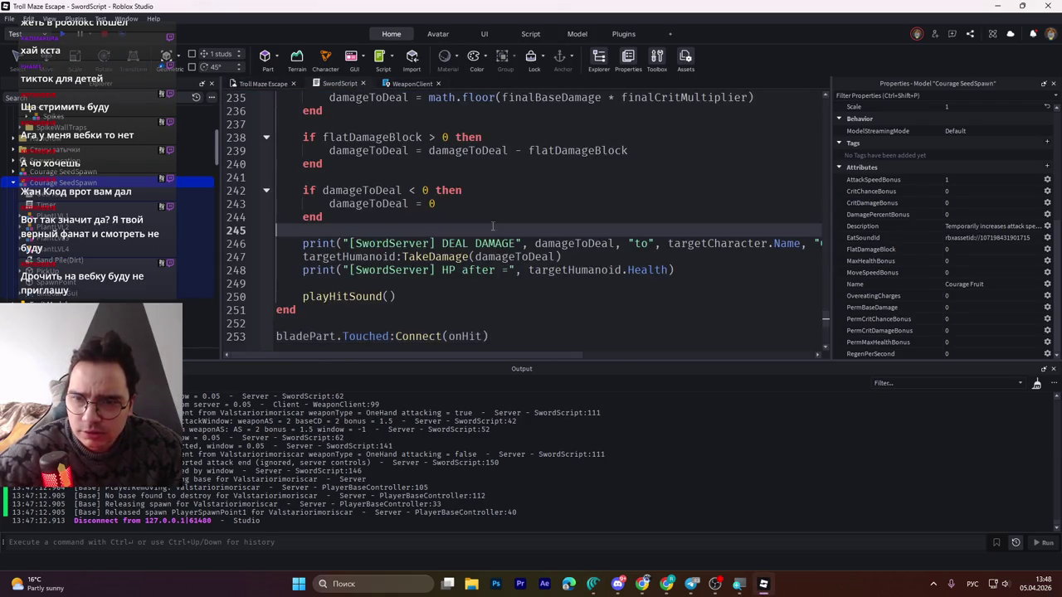
{"action": "key", "text": "Return"}
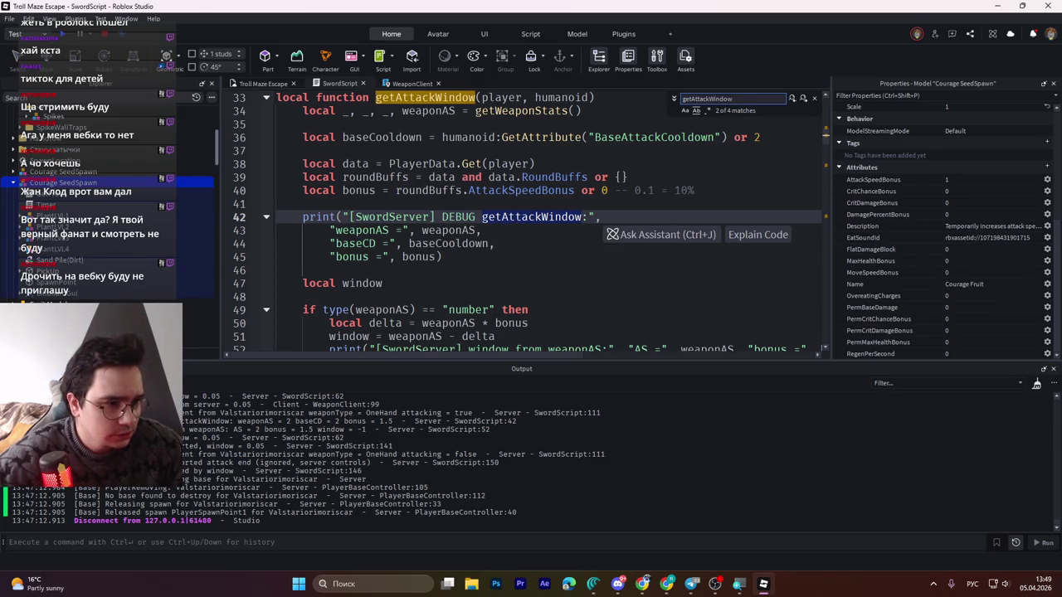
{"action": "key", "text": "Escape"}
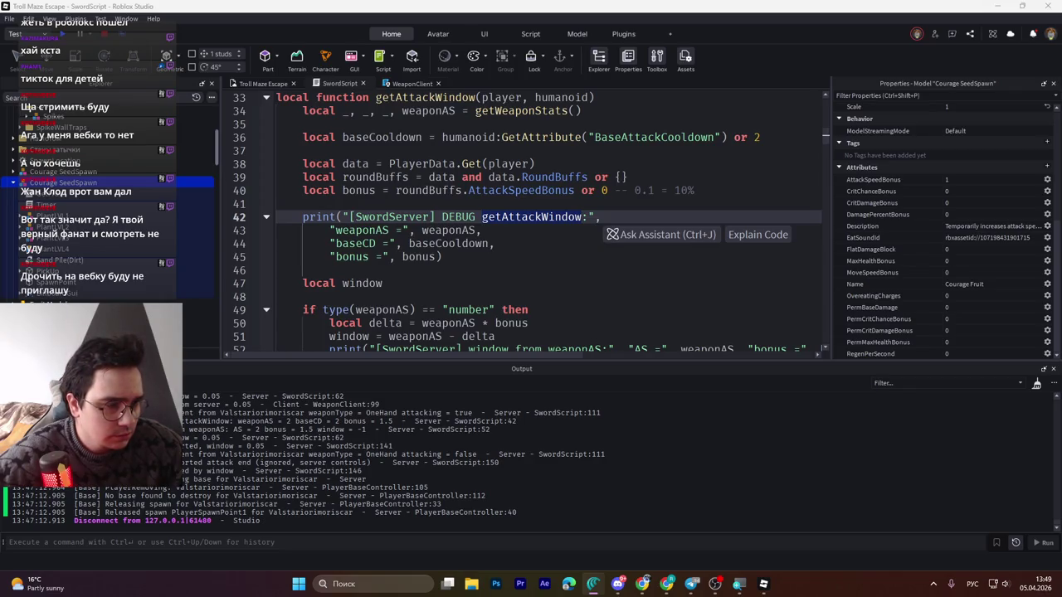
{"action": "scroll", "coordinate": [379, 181], "scroll_direction": "up", "scroll_amount": 1}
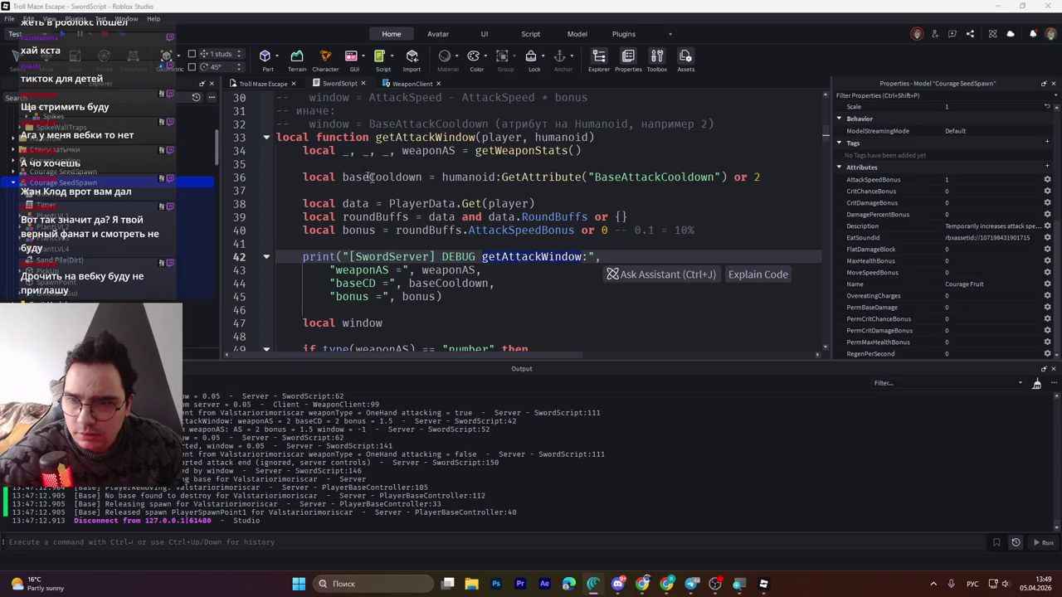
{"action": "left_click", "coordinate": [278, 136]}
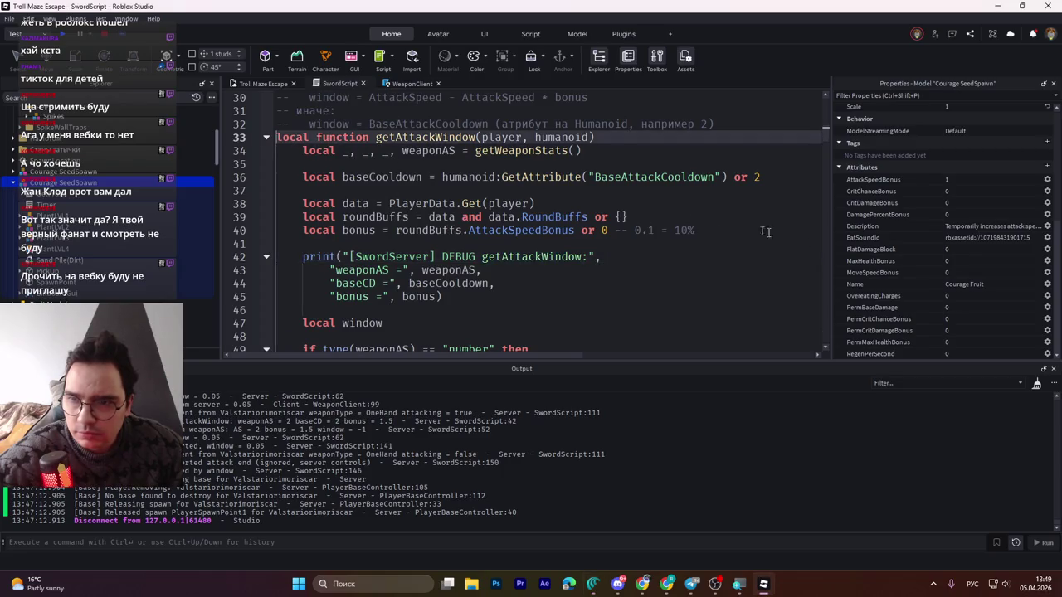
- Change both window formulas to weaponAS - bonus and baseCooldown - bonus
{"action": "left_click", "coordinate": [592, 583]}
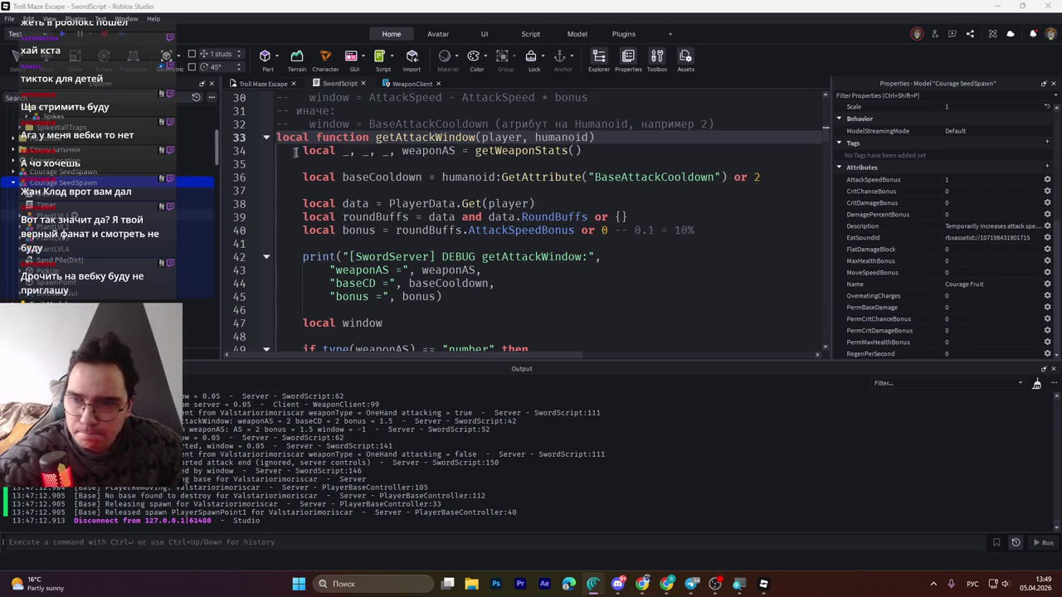
{"action": "key", "text": "alt+Tab"}
{"action": "scroll", "coordinate": [518, 267], "scroll_direction": "down", "scroll_amount": 6}
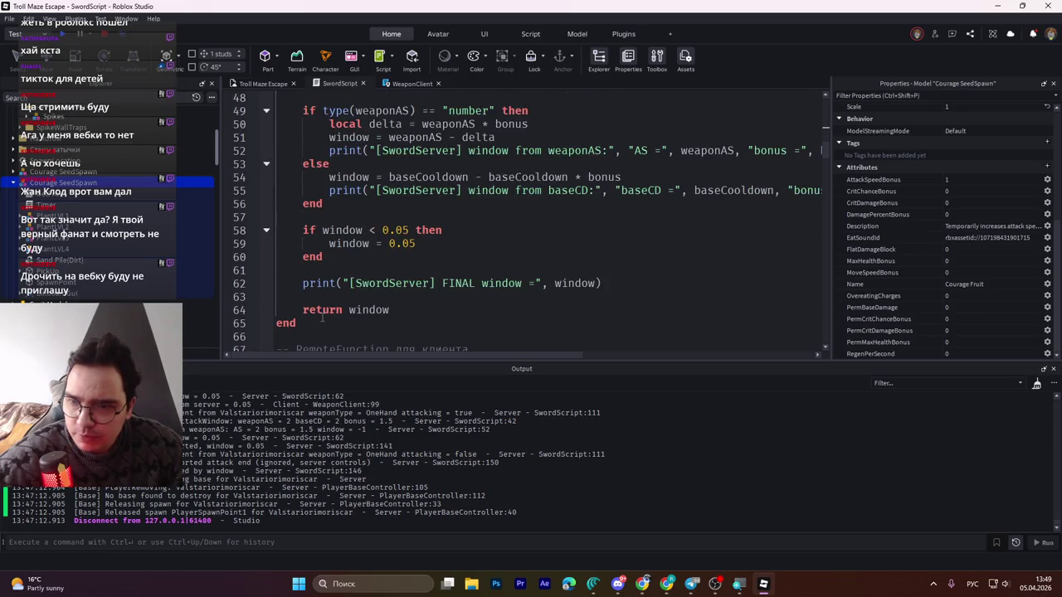
{"action": "left_click", "coordinate": [332, 322]}
{"action": "key", "text": "Tab"}
- Save the script to Roblox and start a playtest with F5
{"action": "key", "text": "ctrl+s"}
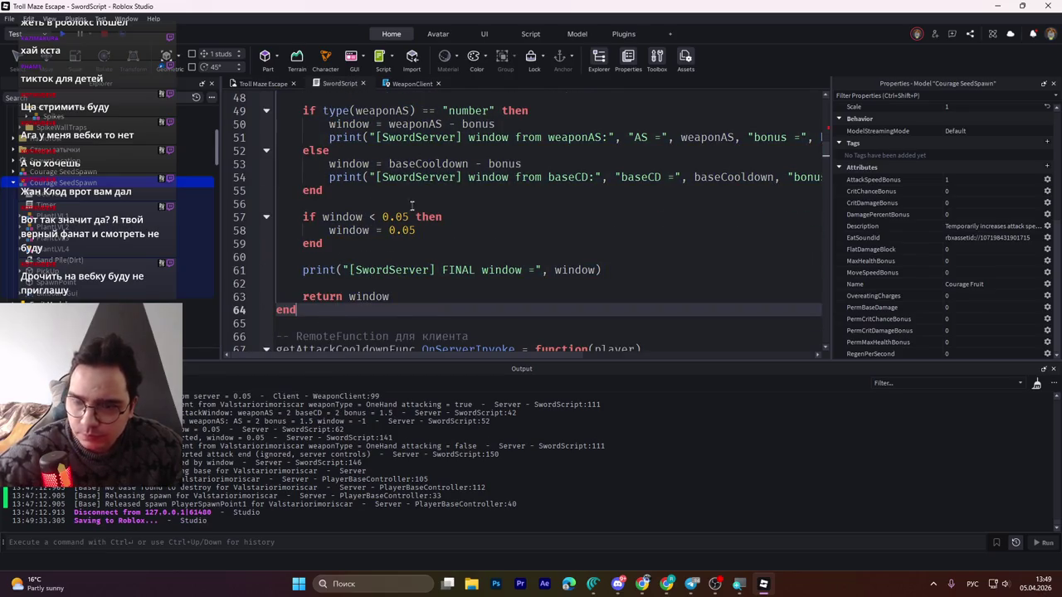
{"action": "scroll", "coordinate": [488, 260], "scroll_direction": "up", "scroll_amount": 6}
{"action": "scroll", "coordinate": [488, 256], "scroll_direction": "down", "scroll_amount": 2}
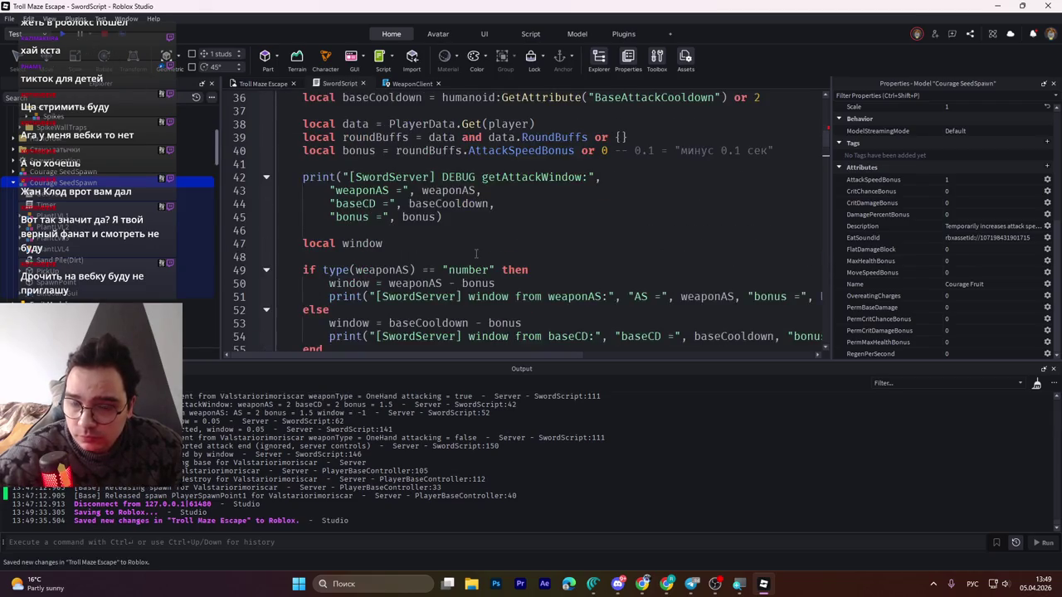
{"action": "key", "text": "F5"}
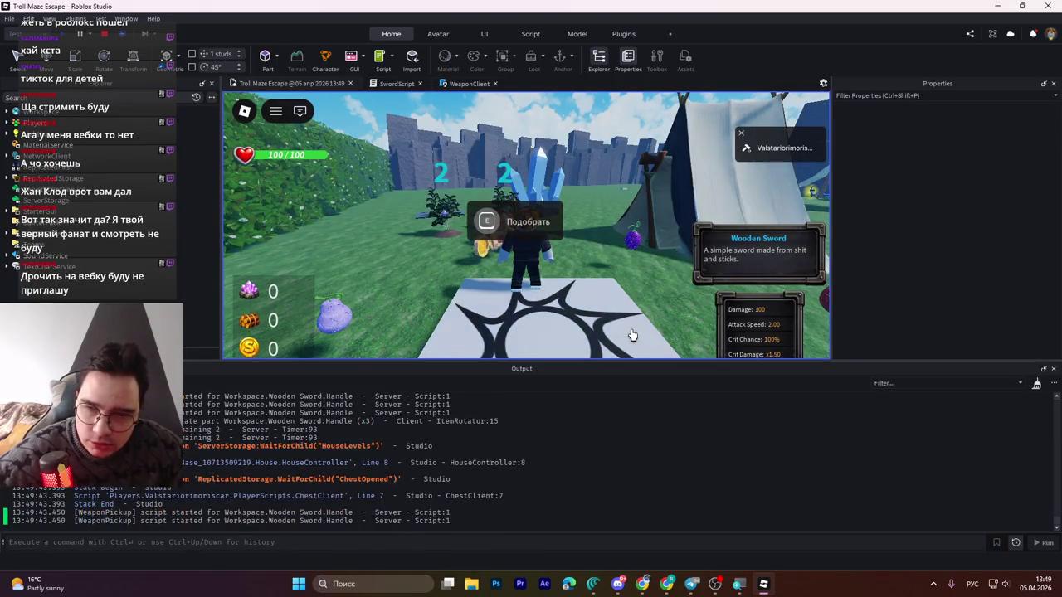
- Walk back to the Wooden Sword and pick it up into the hotbar
{"action": "key", "text": "a"}
{"action": "key", "text": "w"}
{"action": "key", "text": "e"}
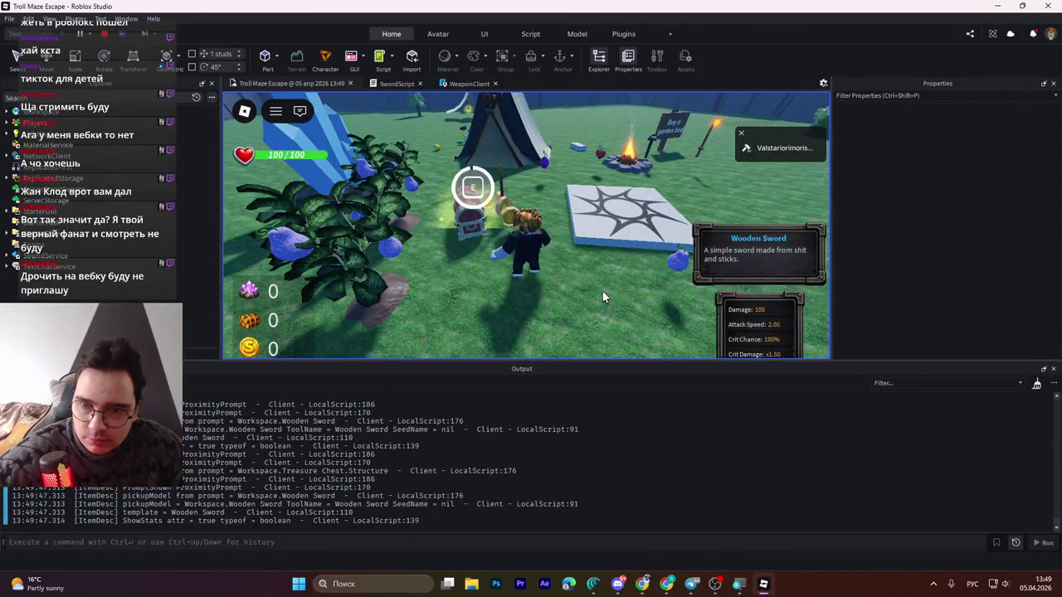
{"action": "key", "text": "a"}
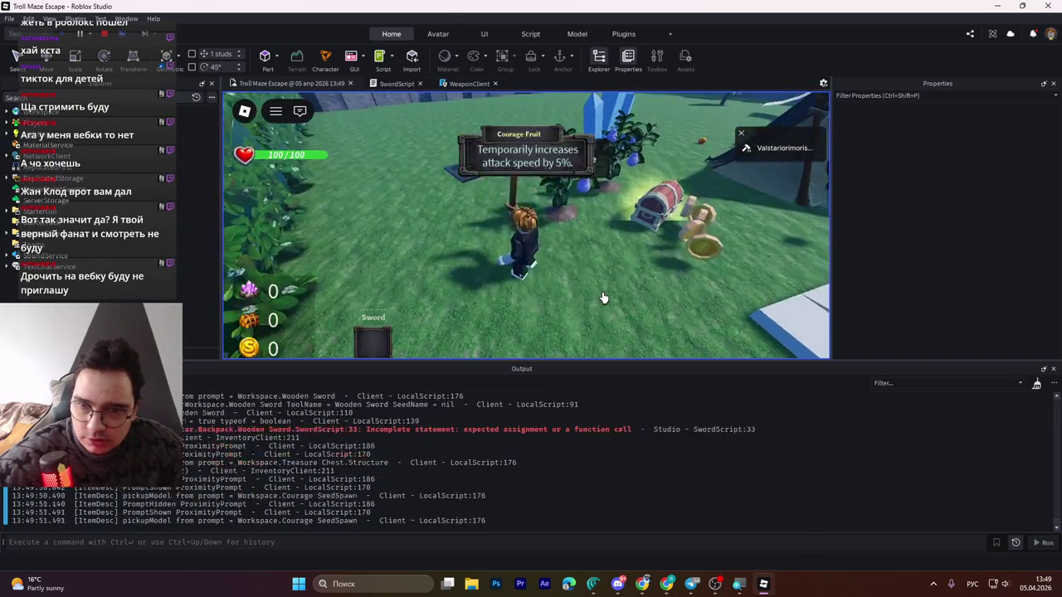
- Collect the Courage Fruit, equip the sword, plant the fruit, and stop the playtest
{"action": "key", "text": "w"}
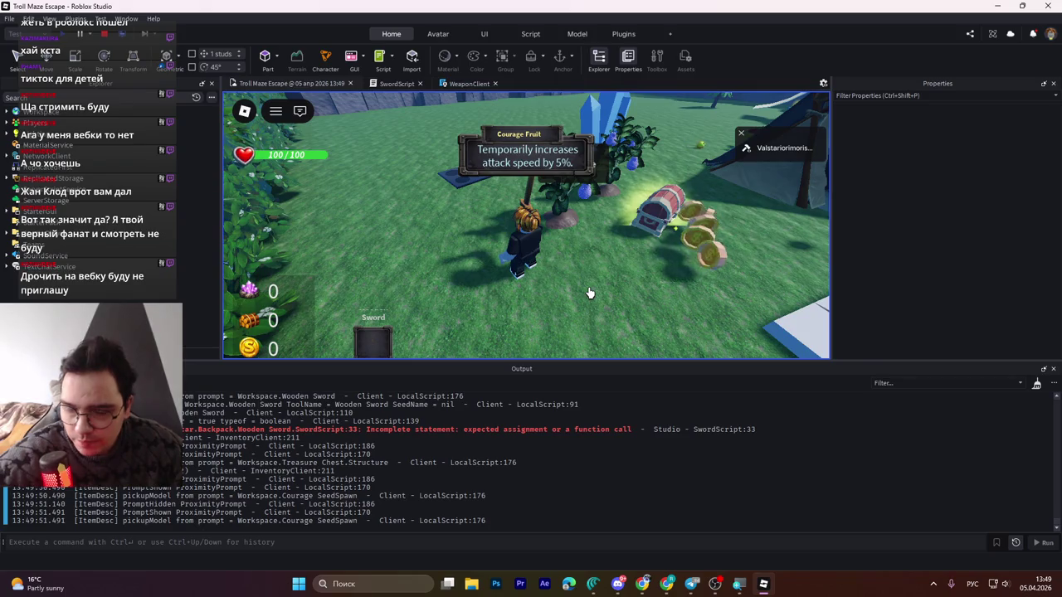
{"action": "key", "text": "1"}
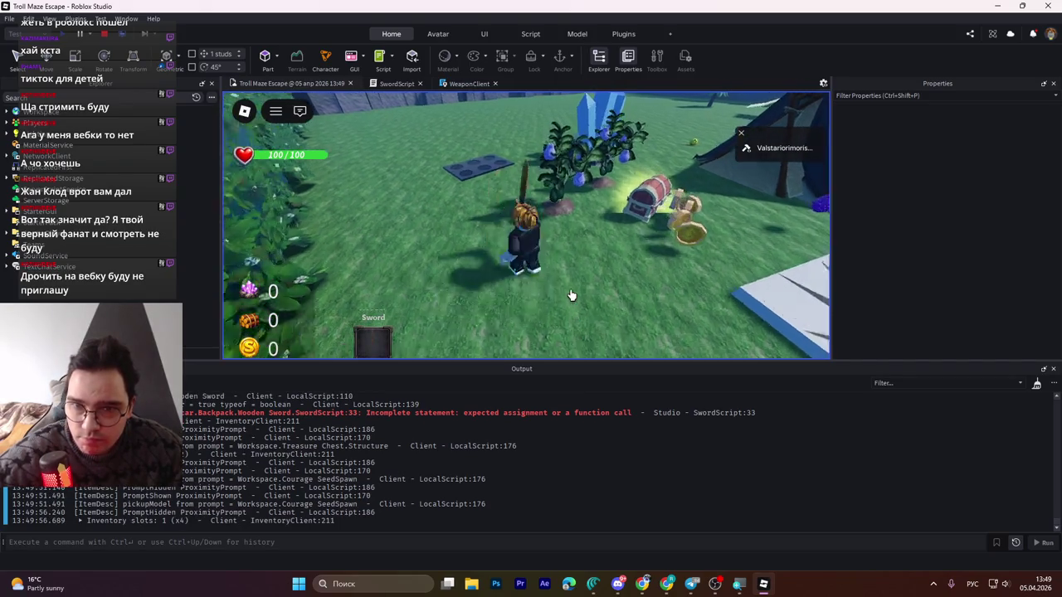
{"action": "left_click", "coordinate": [570, 294]}
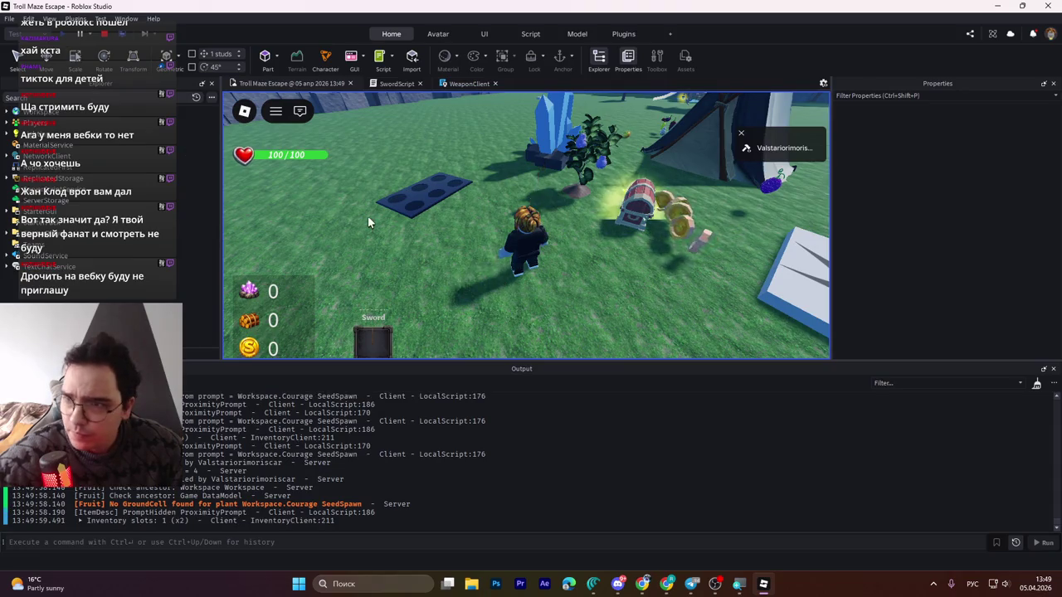
{"action": "key", "text": "shift+F5"}
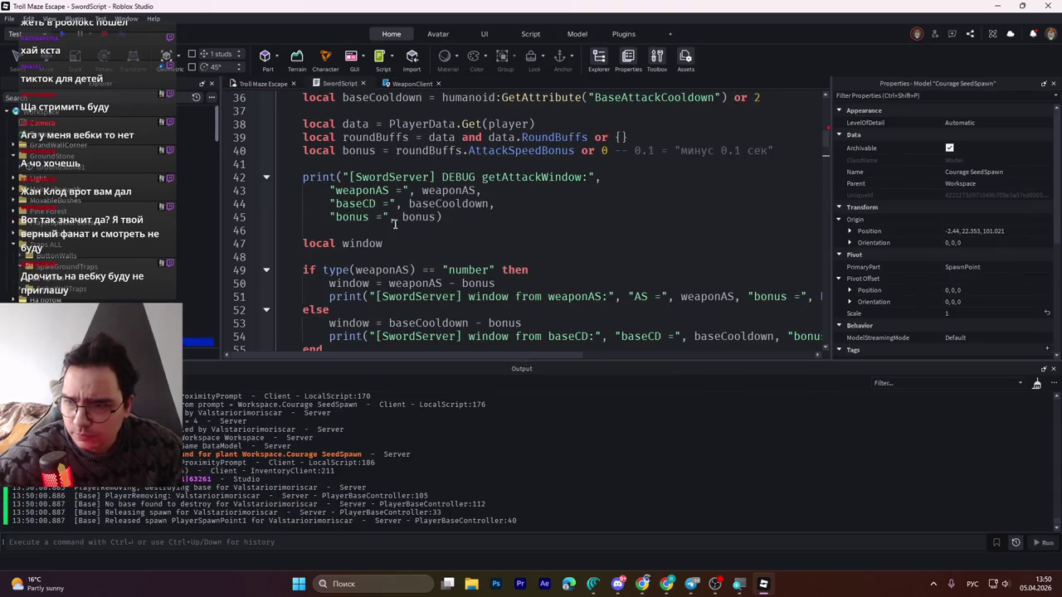
- Scroll through SwordScript and select all of its code with Ctrl+A
{"action": "scroll", "coordinate": [415, 224], "scroll_direction": "up", "scroll_amount": 3}
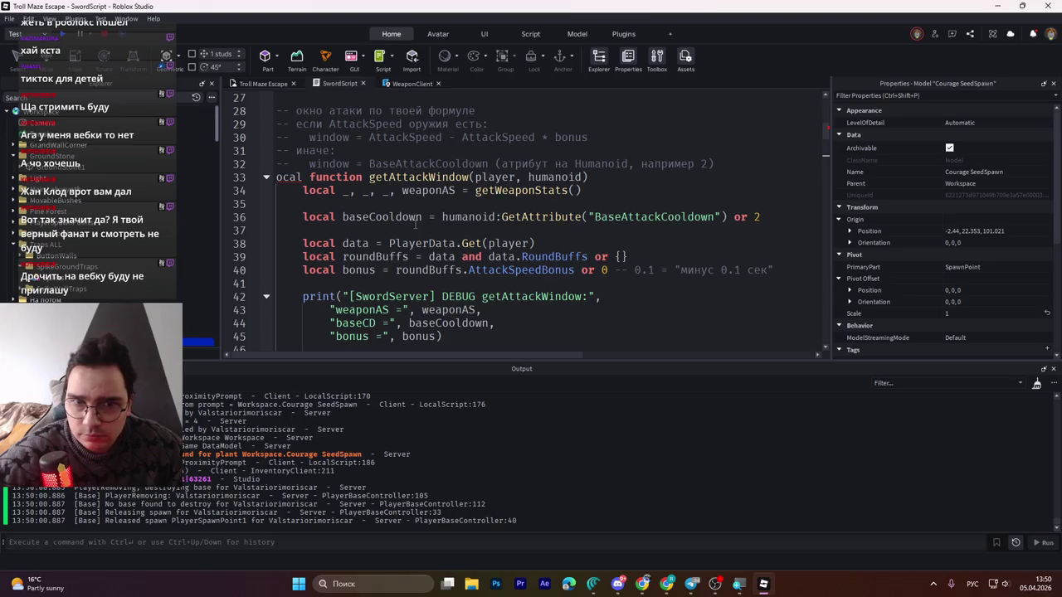
{"action": "scroll", "coordinate": [415, 222], "scroll_direction": "up", "scroll_amount": 5}
{"action": "scroll", "coordinate": [415, 222], "scroll_direction": "down", "scroll_amount": 1}
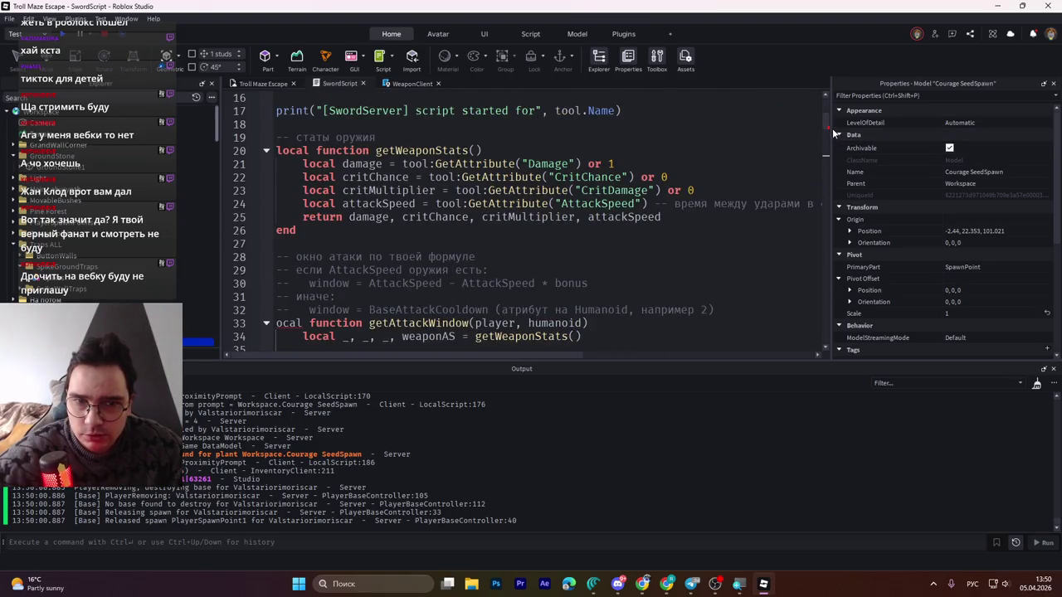
{"action": "key", "text": "ctrl+a"}
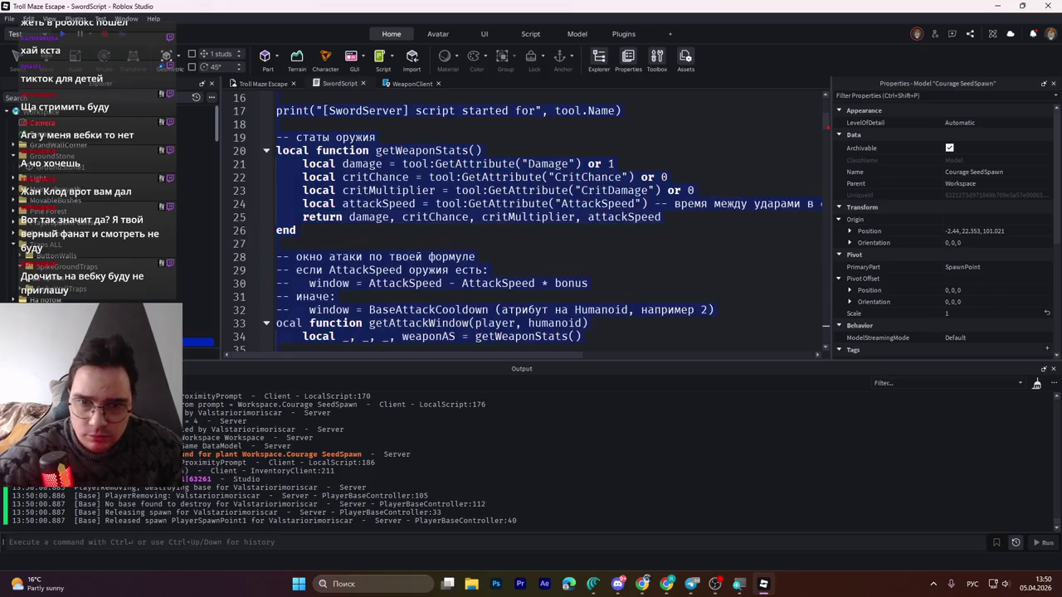
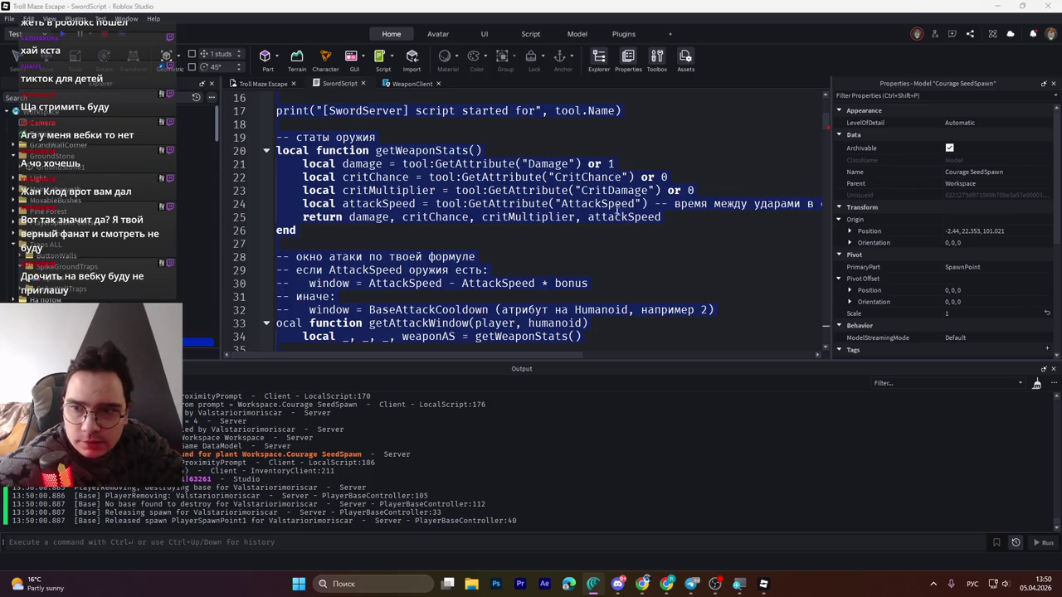
- Restore 'local' on line 33's getAttackWindow declaration, save the place, and start a playtest
{"action": "left_click", "coordinate": [489, 150]}
{"action": "double_click", "coordinate": [282, 323]}
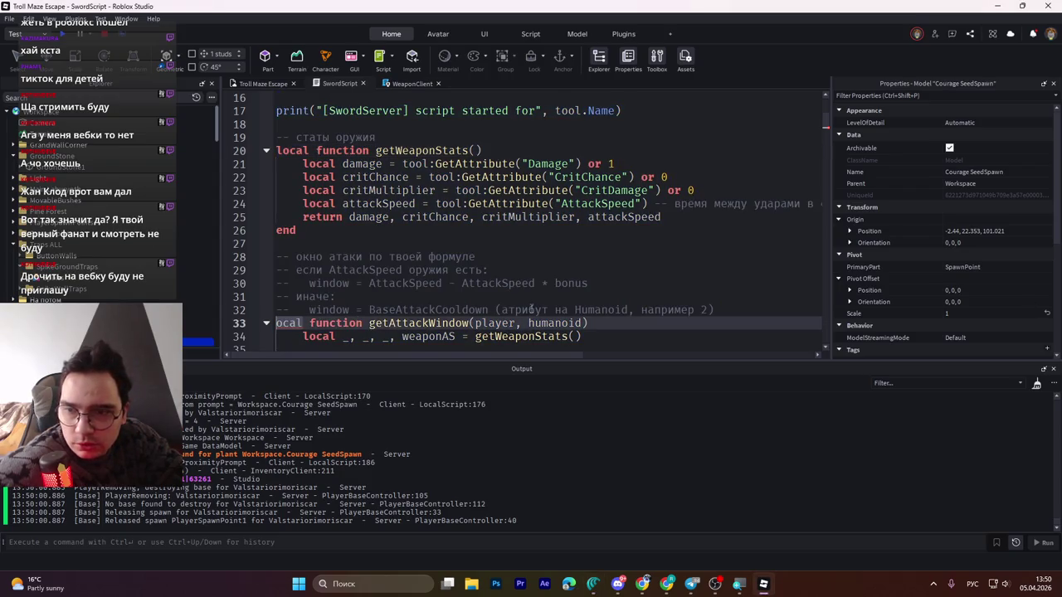
{"action": "key", "text": "alt+shift"}
{"action": "type", "text": "l"}
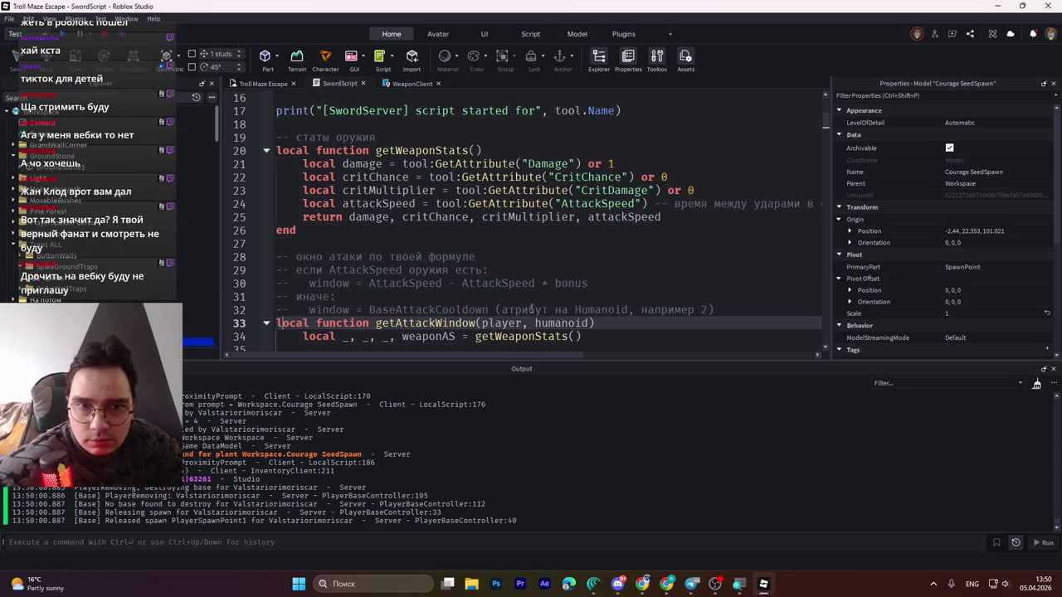
{"action": "key", "text": "ctrl+s"}
{"action": "left_click", "coordinate": [60, 35]}
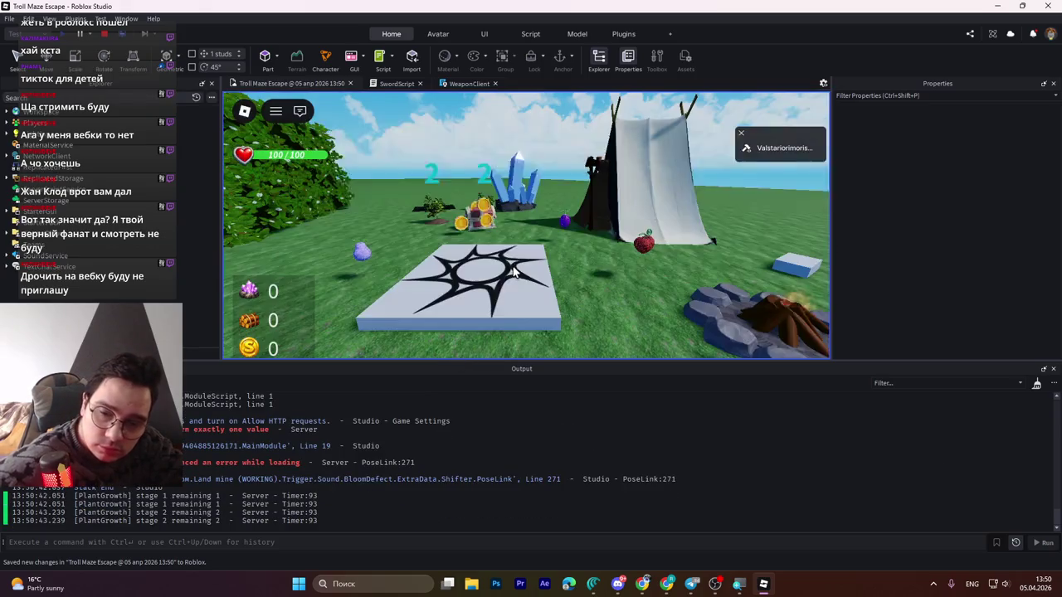
- Take the Courage Fruit from the treasure chest and swing the sword four times
{"action": "key", "text": "w"}
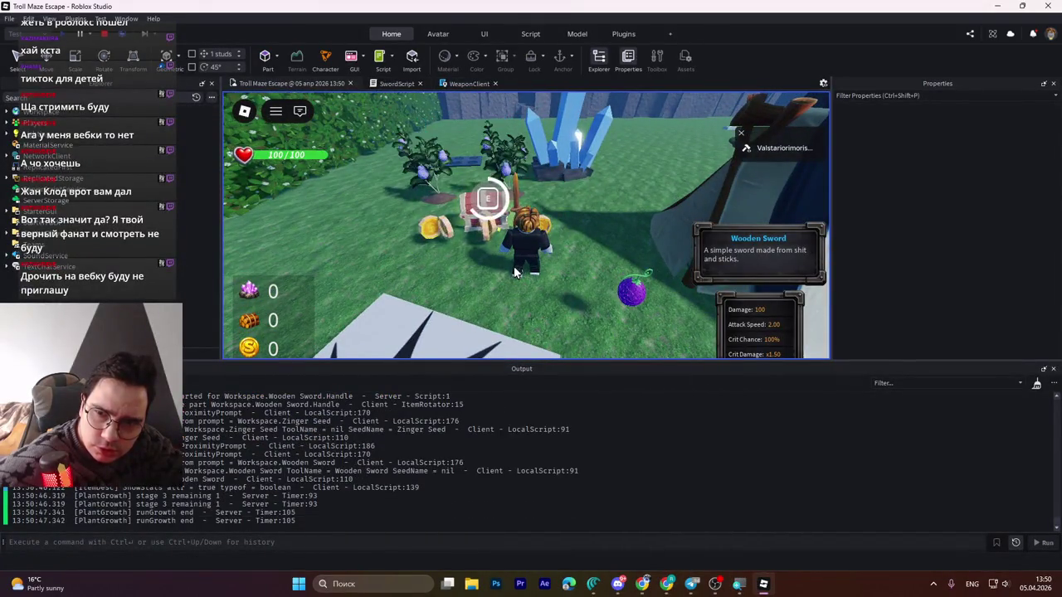
{"action": "key", "text": "e"}
{"action": "key", "text": "d"}
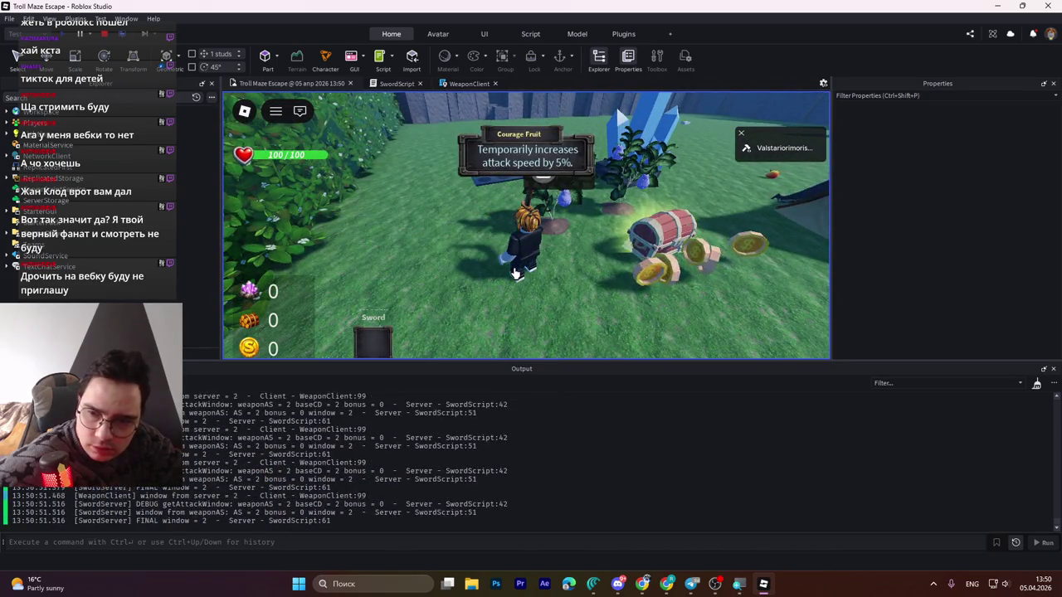
{"action": "key", "text": "w"}
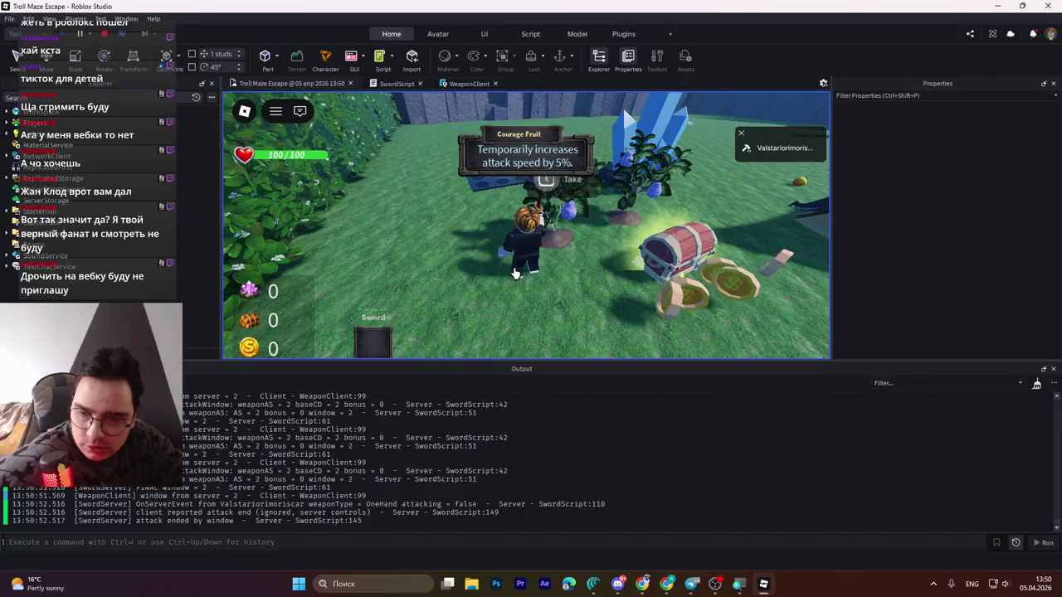
{"action": "key", "text": "e"}
{"action": "left_click", "coordinate": [514, 273]}
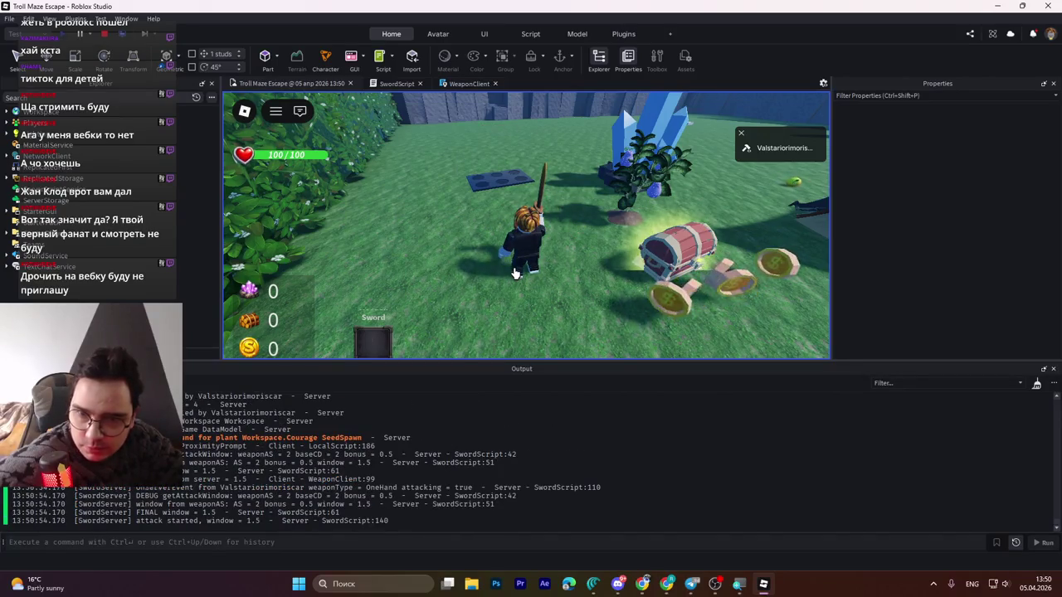
{"action": "left_click", "coordinate": [514, 274]}
{"action": "left_click", "coordinate": [514, 274]}
{"action": "left_click", "coordinate": [514, 274]}
{"action": "left_click", "coordinate": [514, 274]}
- Swing repeatedly near the crystal to see windows drop to 1.5 and 0.5, then stop
{"action": "key", "text": "d"}
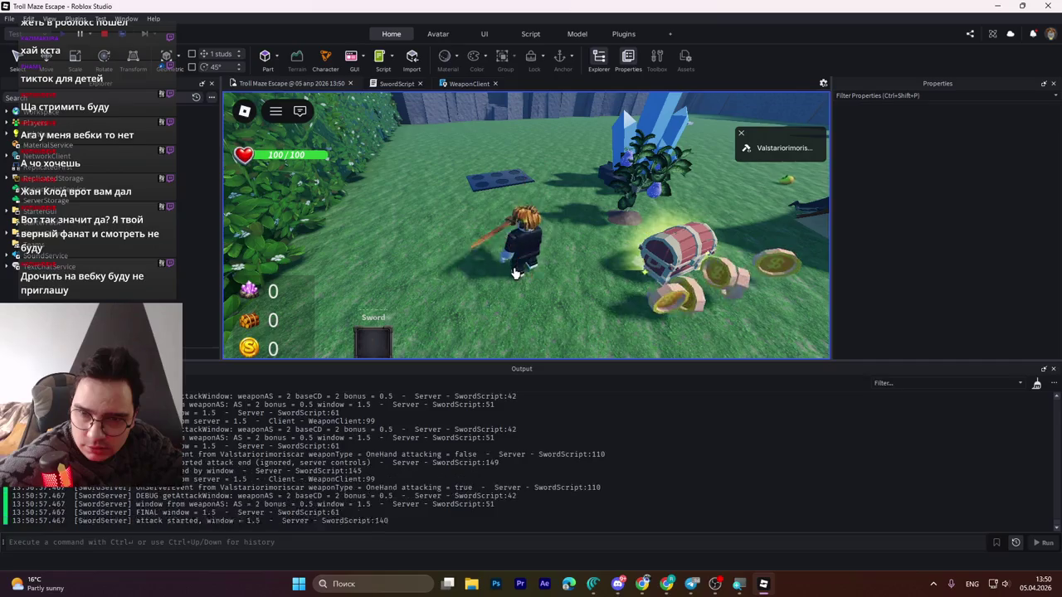
{"action": "key", "text": "a"}
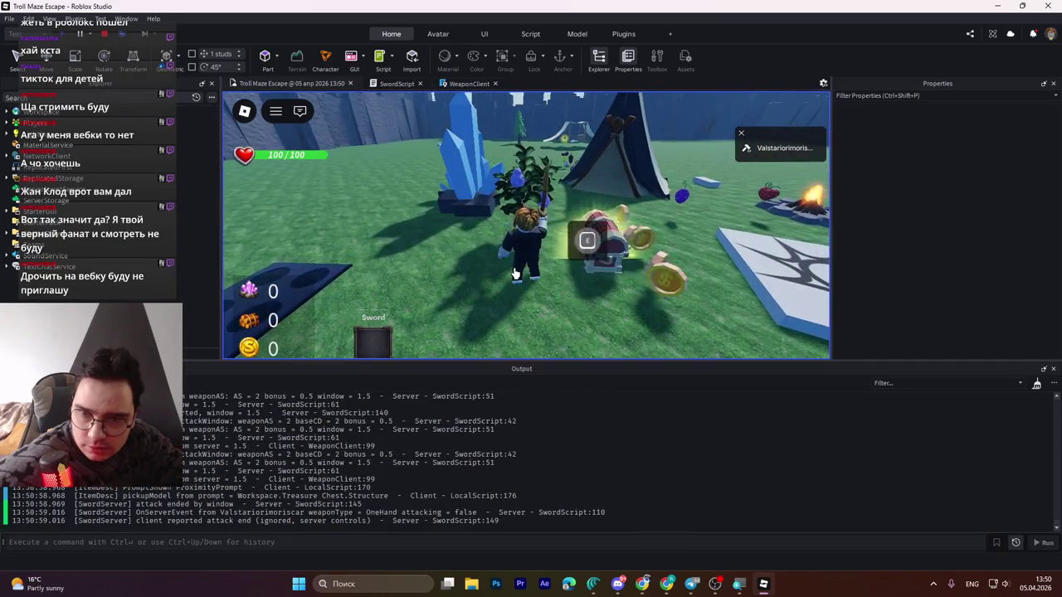
{"action": "left_click", "coordinate": [514, 274]}
{"action": "left_click", "coordinate": [514, 274]}
{"action": "left_click", "coordinate": [515, 274]}
{"action": "left_click", "coordinate": [515, 273]}
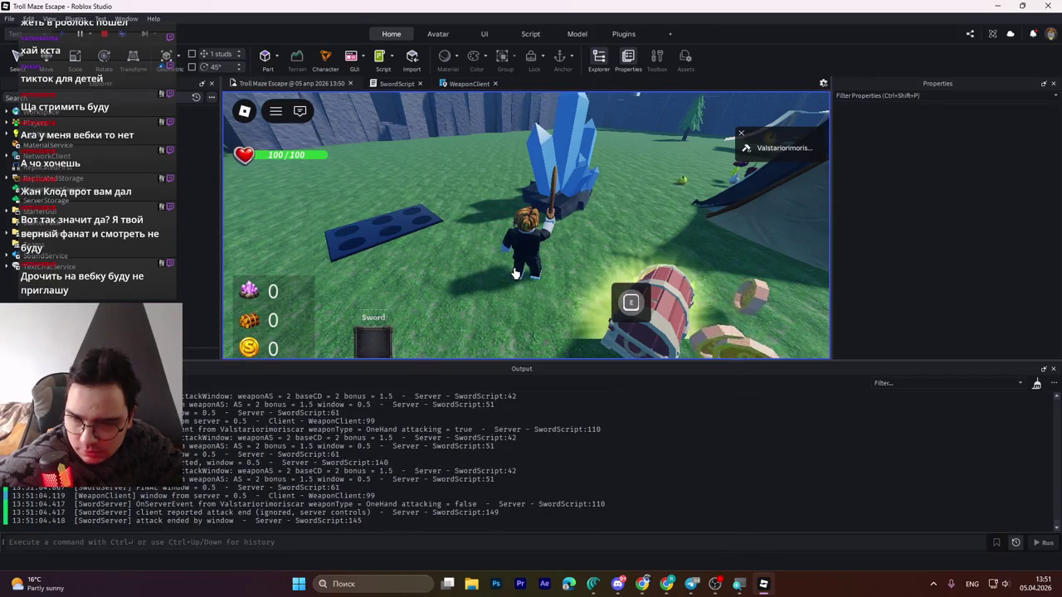
{"action": "left_click", "coordinate": [514, 274]}
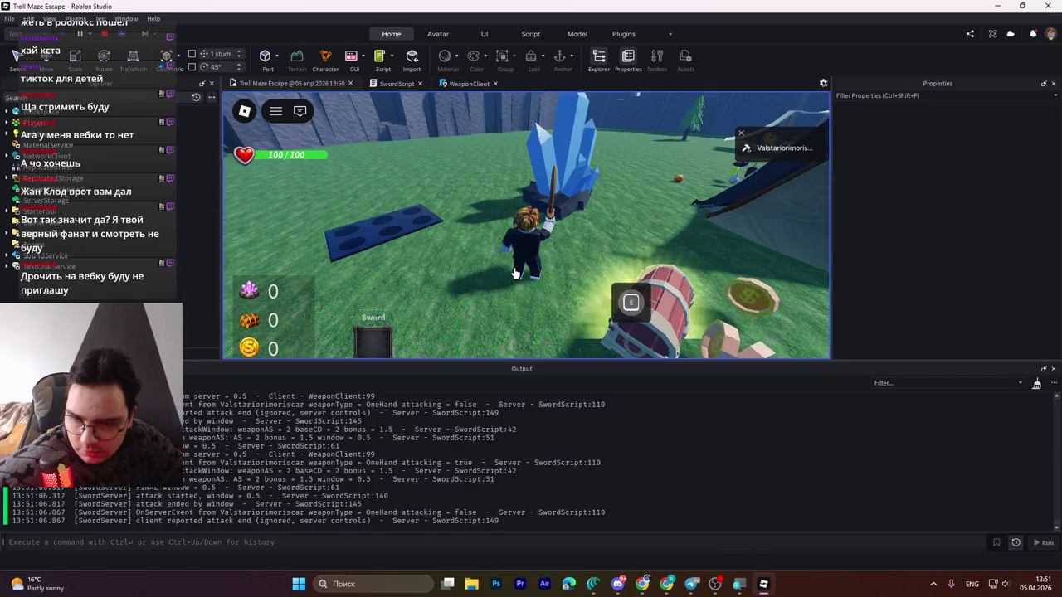
{"action": "left_click", "coordinate": [514, 274]}
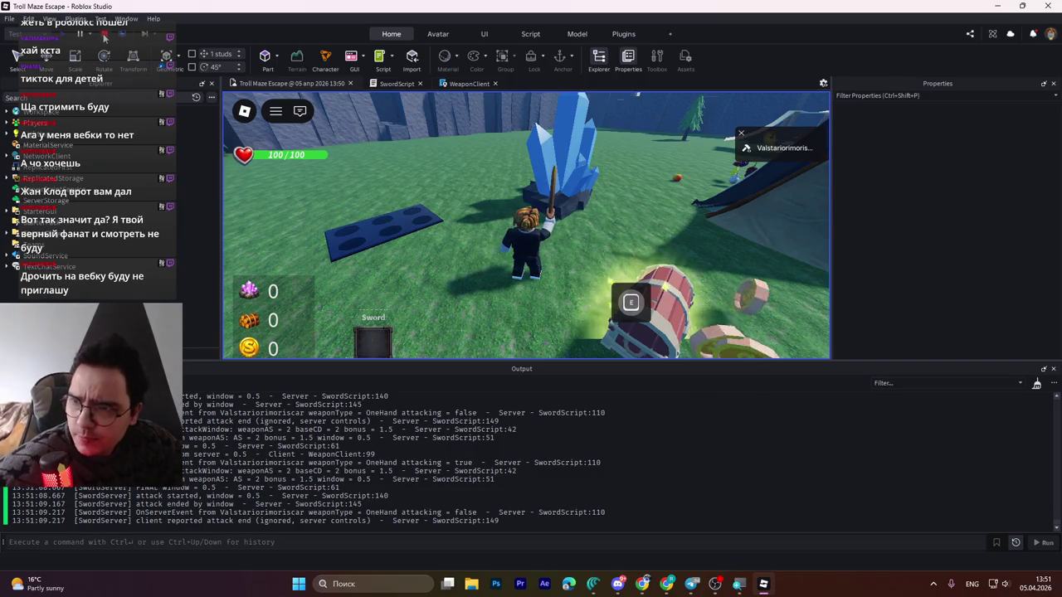
{"action": "key", "text": "shift+F5"}
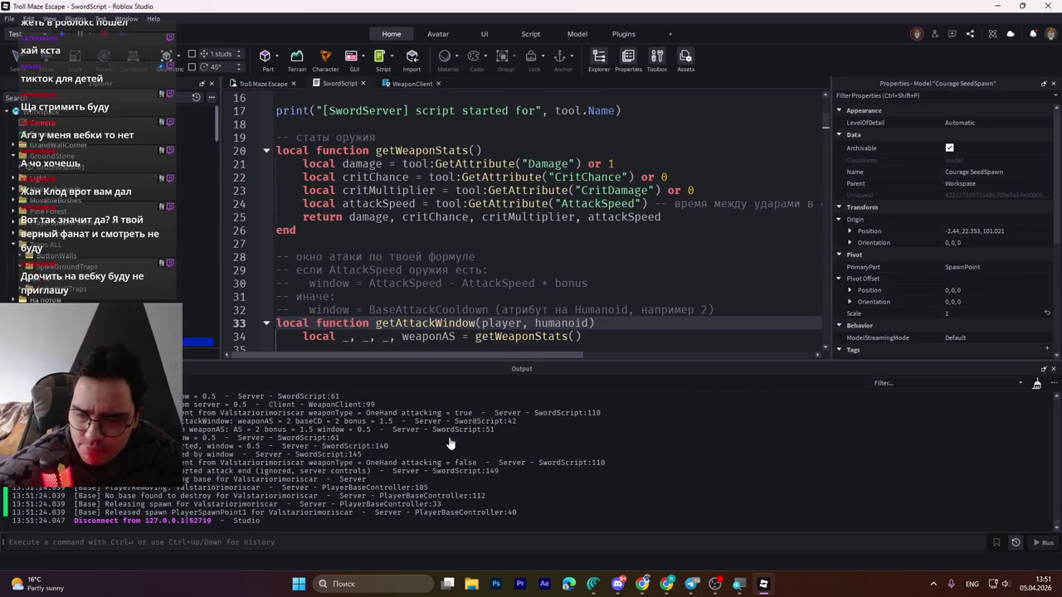
- Check the Courage Fruit's AttackSpeedBonus attribute of 1 in Properties, then return to SwordScript
{"action": "left_click", "coordinate": [262, 84]}
{"action": "scroll", "coordinate": [867, 308], "scroll_direction": "down", "scroll_amount": 5}
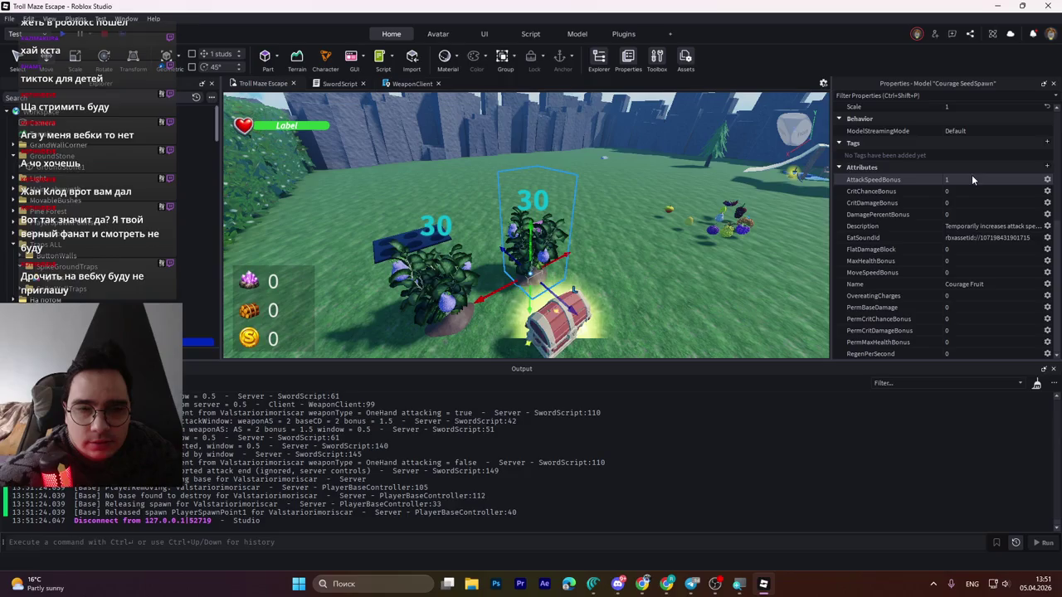
{"action": "left_click", "coordinate": [346, 86]}
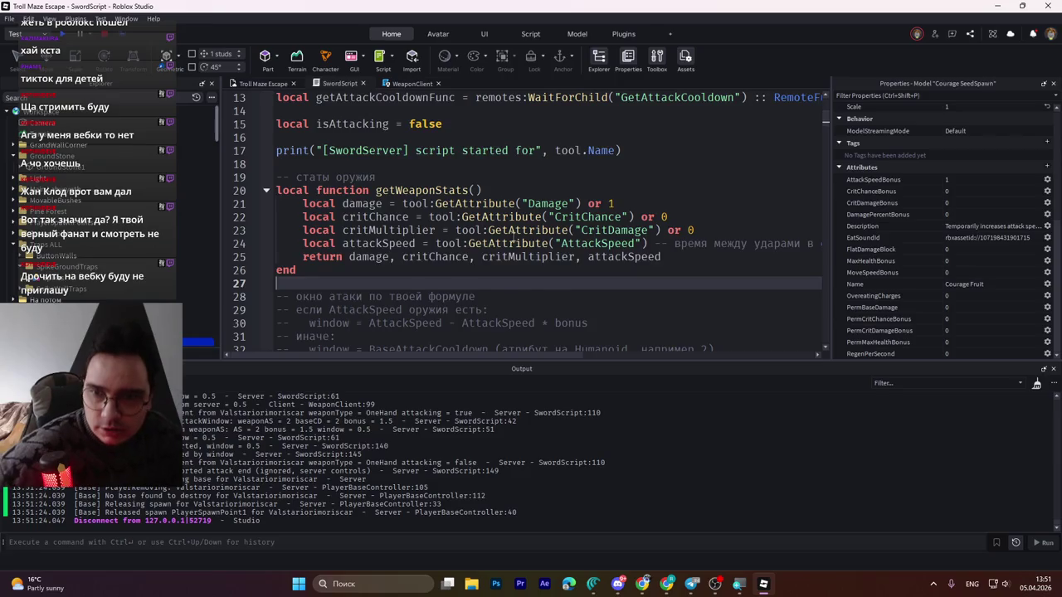
- Change the missing-humanoid fallback returns on lines 69 and 72 from 0.5 to 0.3, 0.3
{"action": "key", "text": "ctrl+f"}
{"action": "type", "text": "0."}
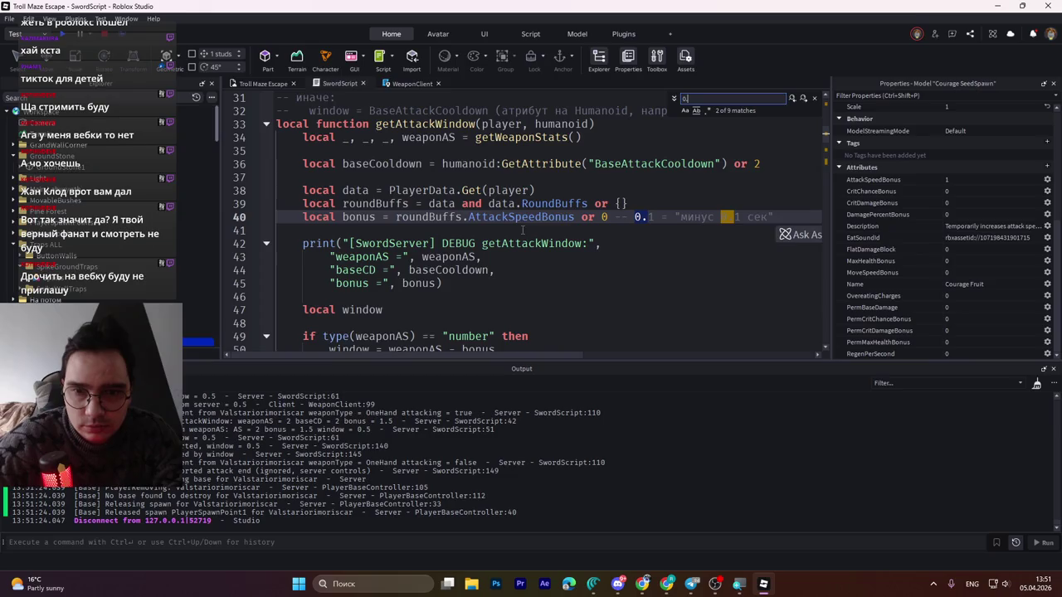
{"action": "type", "text": "5"}
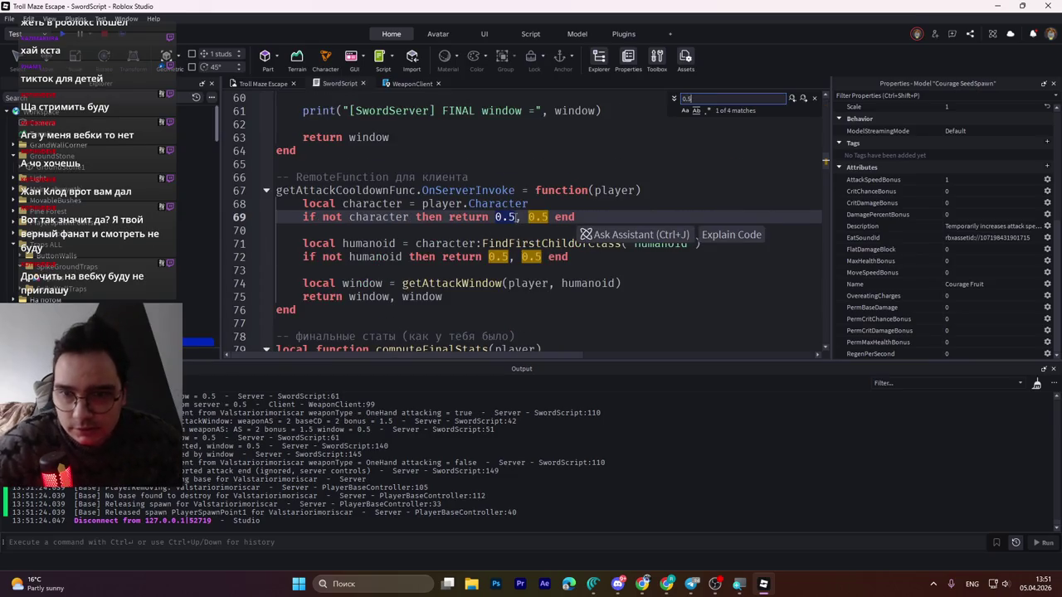
{"action": "left_click", "coordinate": [814, 99]}
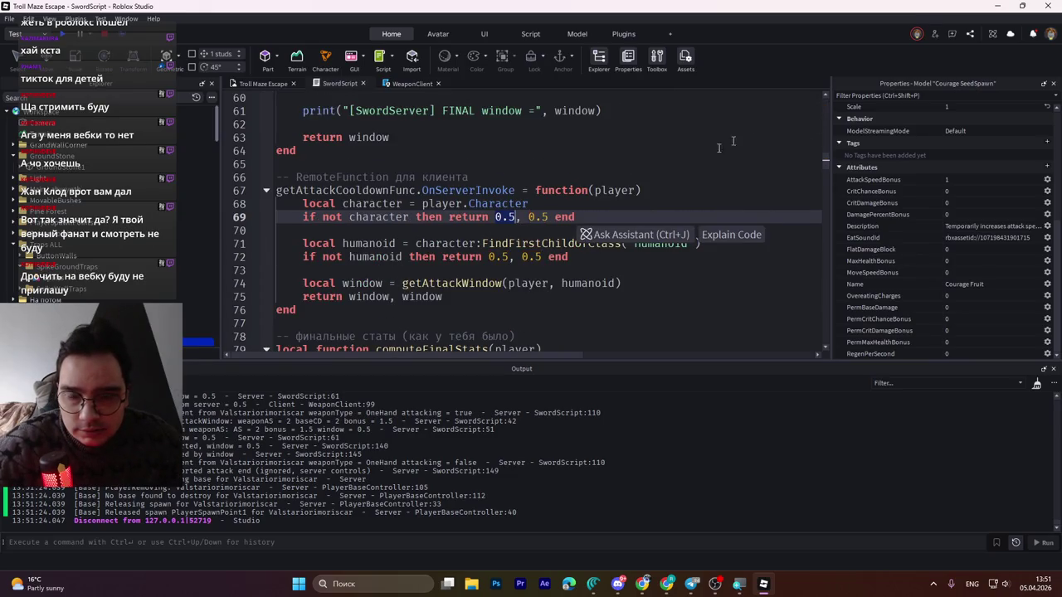
{"action": "left_click", "coordinate": [490, 227]}
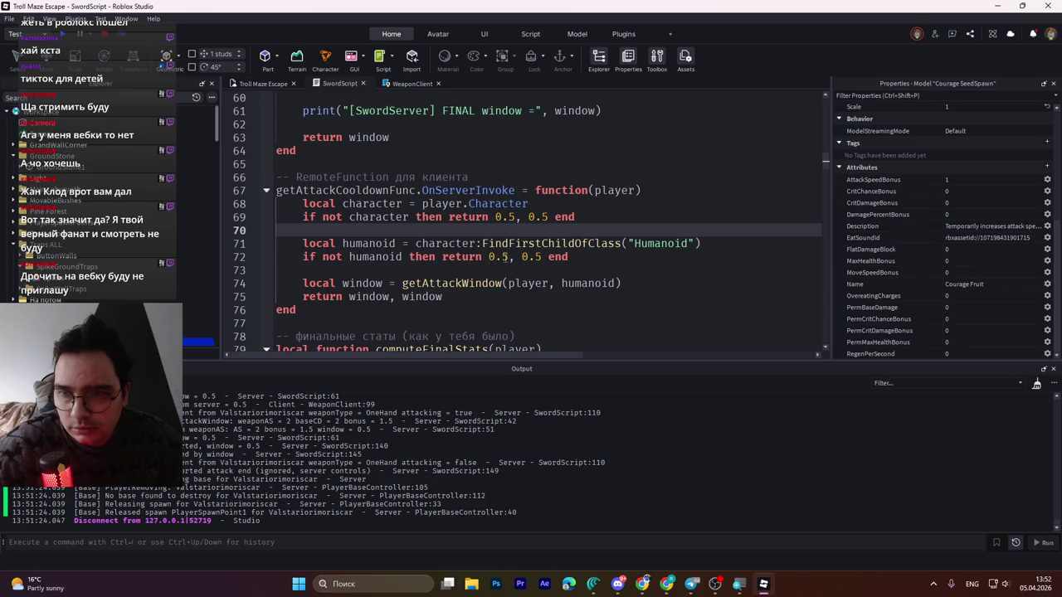
{"action": "double_click", "coordinate": [509, 217]}
{"action": "type", "text": "3"}
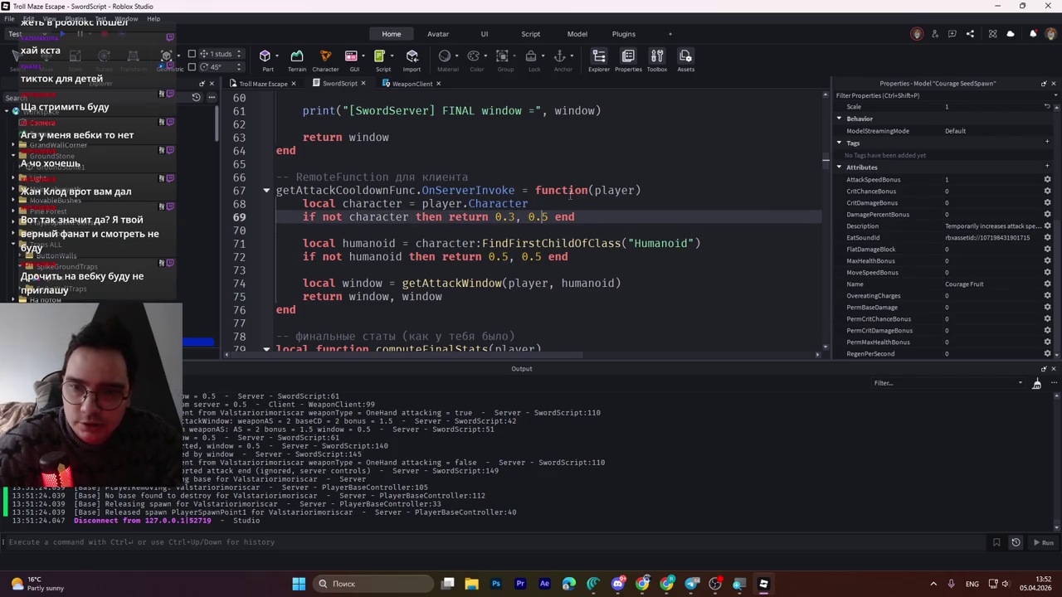
{"action": "key", "text": "Left"}
{"action": "key", "text": "shift+Left"}
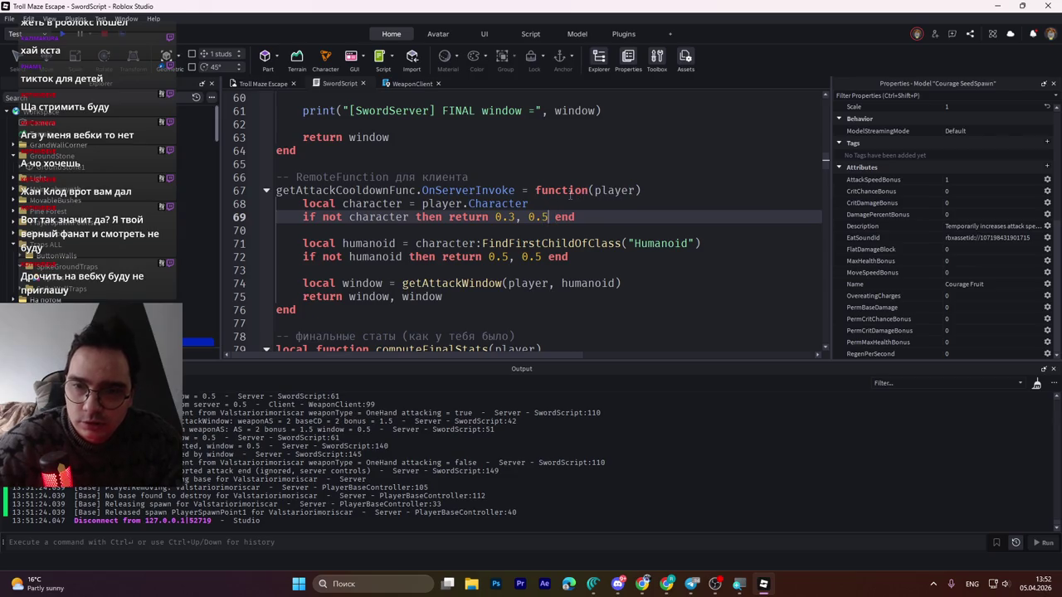
{"action": "type", "text": "3"}
{"action": "key", "text": "Down"}
{"action": "key", "text": "Down"}
{"action": "key", "text": "Down"}
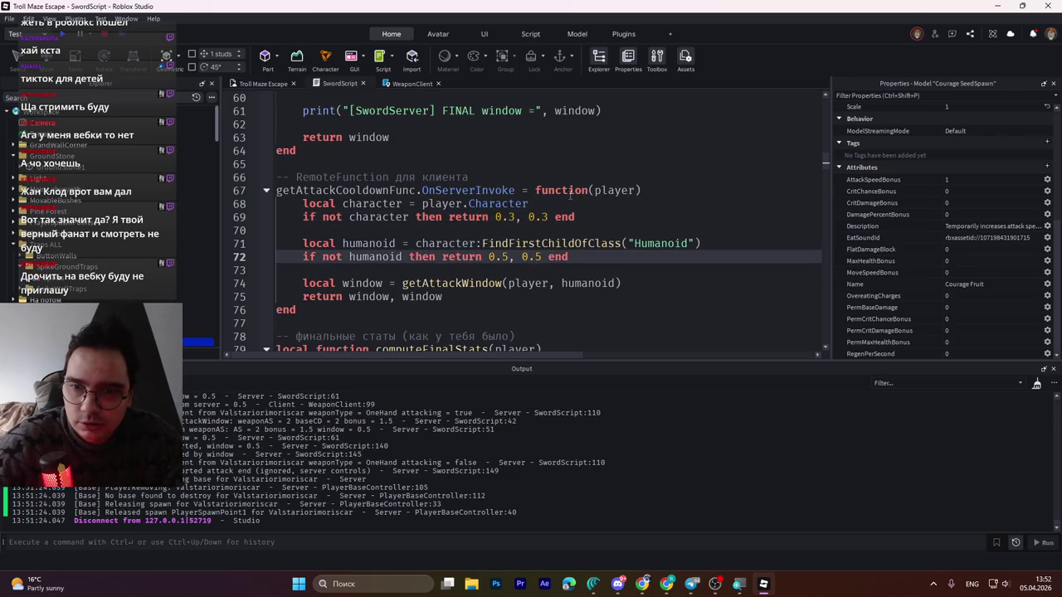
{"action": "type", "text": "3, 0."}
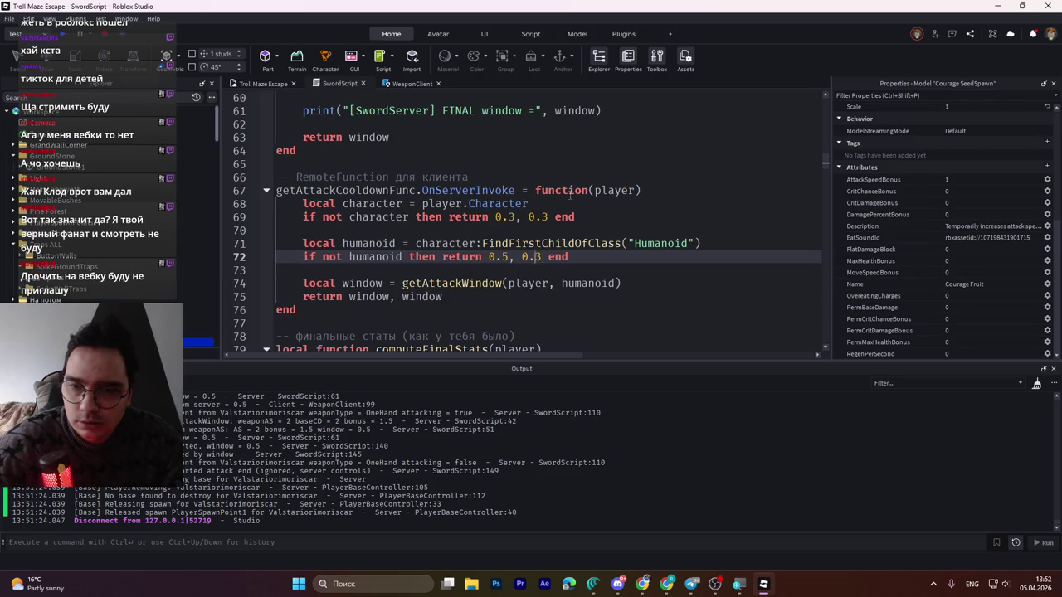
{"action": "type", "text": "3"}
{"action": "key", "text": "Down"}
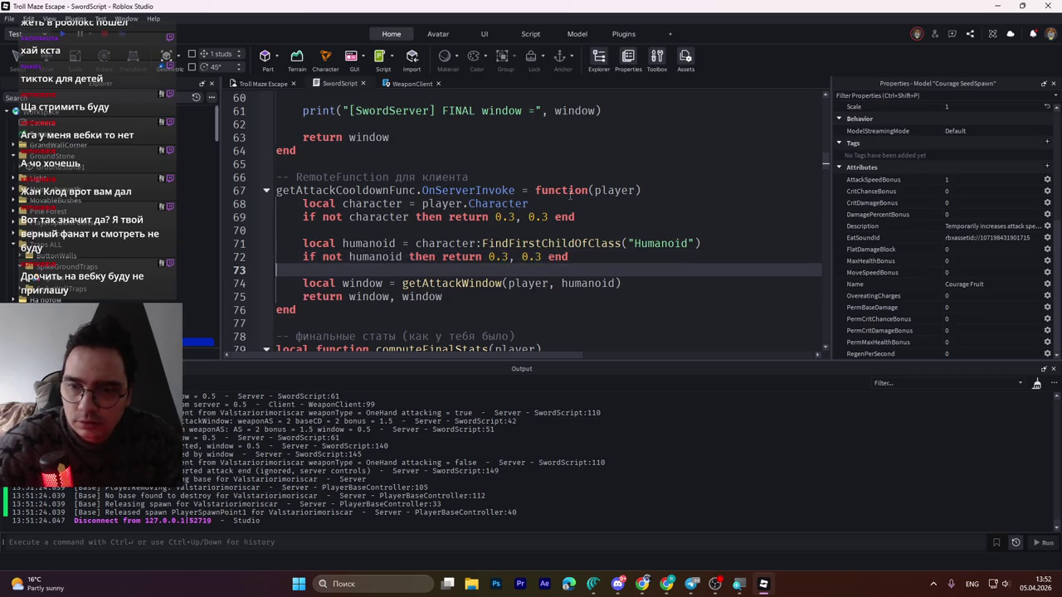
{"action": "scroll", "coordinate": [554, 165], "scroll_direction": "down", "scroll_amount": 2}
- Verify no 0.5 remains in SwordScript and save the changes to Roblox
{"action": "key", "text": "ctrl+f"}
{"action": "type", "text": "0.5"}
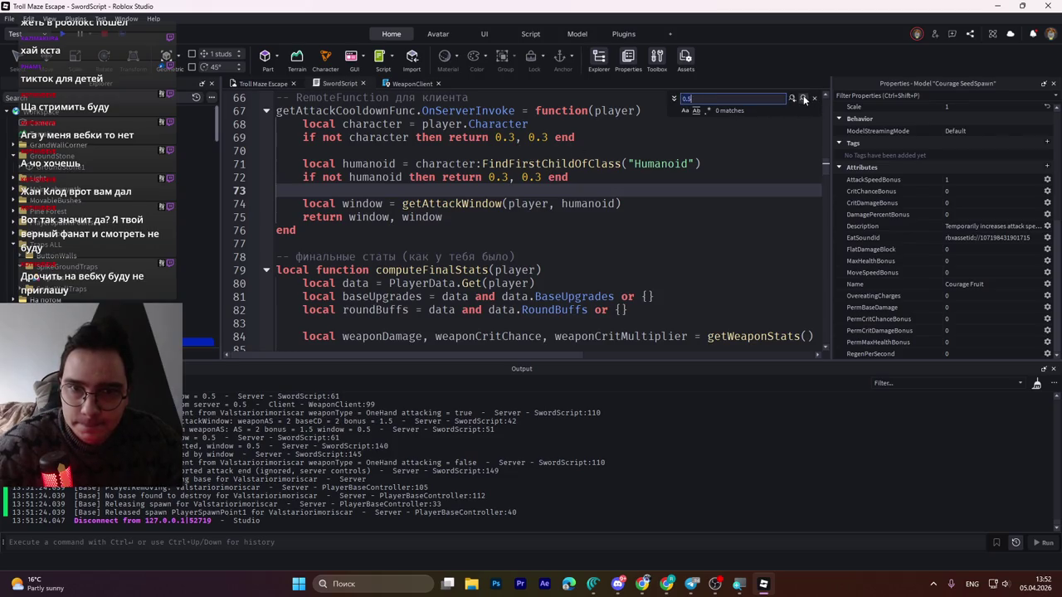
{"action": "left_click", "coordinate": [814, 98]}
{"action": "key", "text": "Down"}
{"action": "key", "text": "Down"}
{"action": "key", "text": "ctrl+s"}
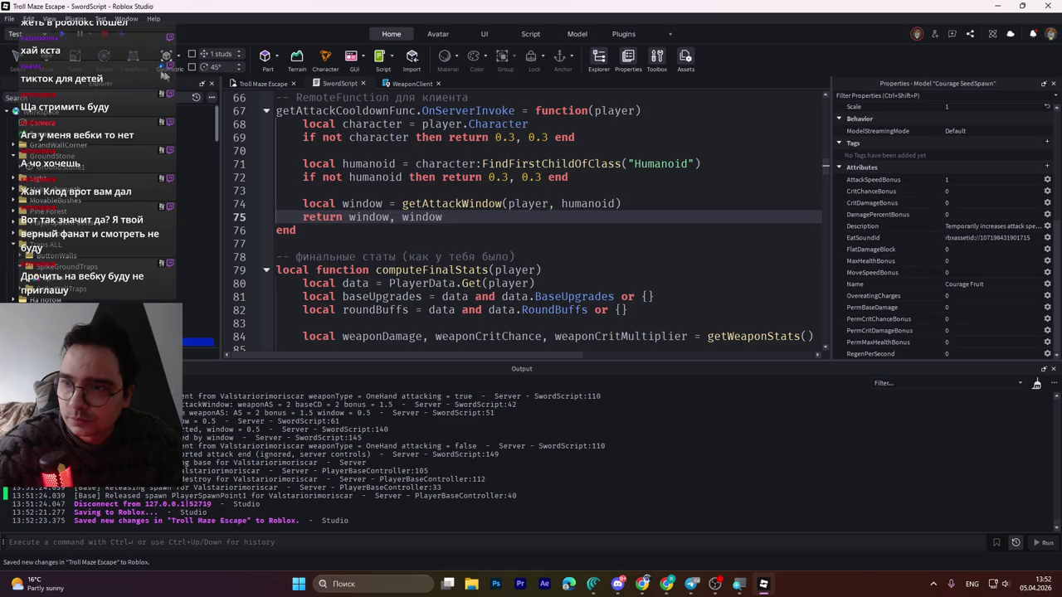
{"action": "left_click", "coordinate": [246, 86]}
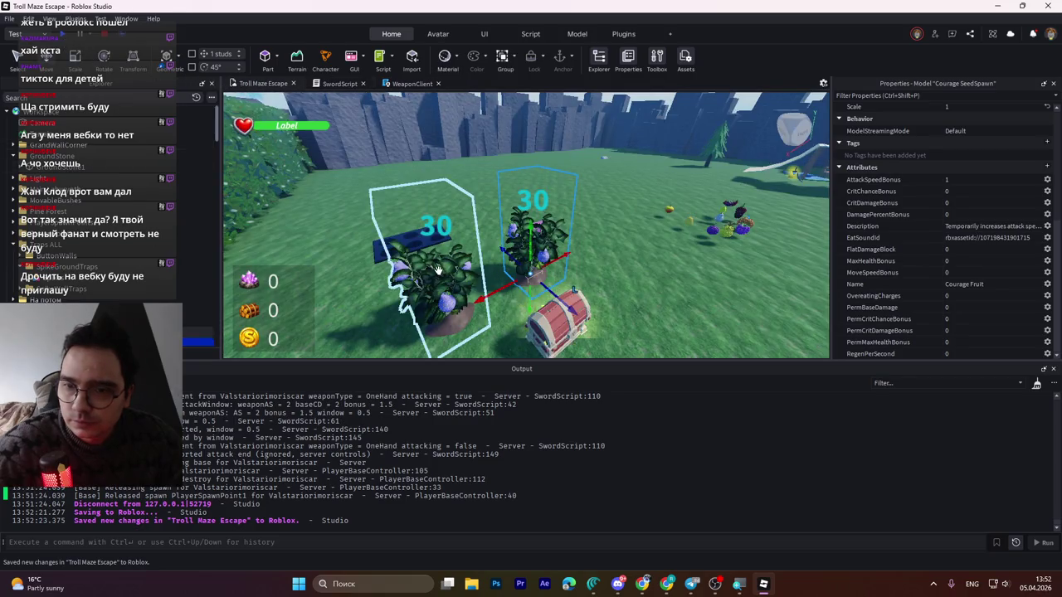
- Change the Courage SeedSpawn's AttackSpeedBonus from 0.5 to 0.1 and launch a playtest
{"action": "left_click_drag", "start_coordinate": [390, 343], "coordinate": [360, 355]}
{"action": "scroll", "coordinate": [961, 251], "scroll_direction": "up", "scroll_amount": 3}
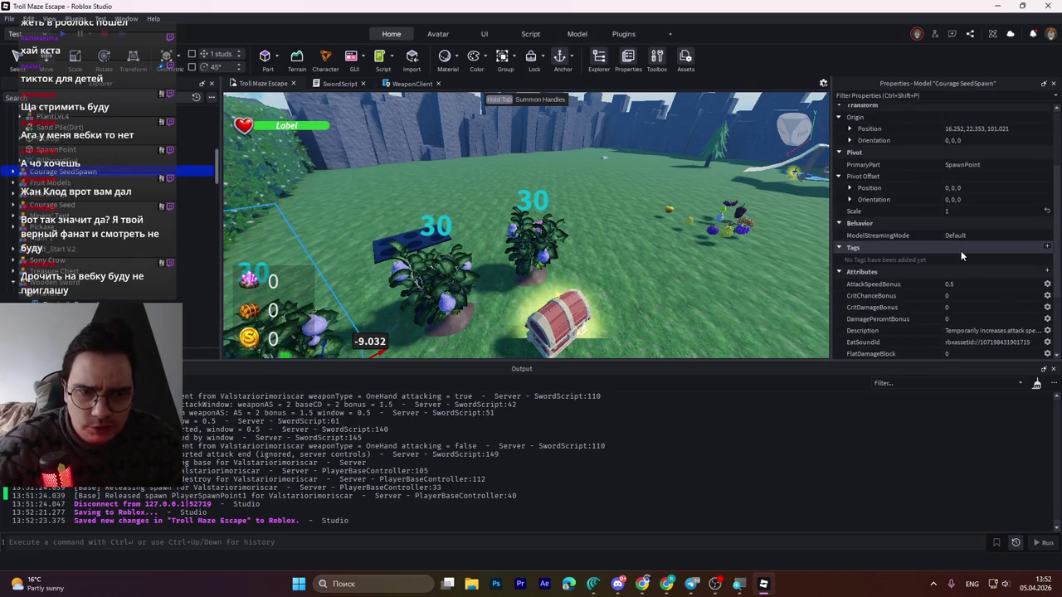
{"action": "scroll", "coordinate": [974, 287], "scroll_direction": "down", "scroll_amount": 3}
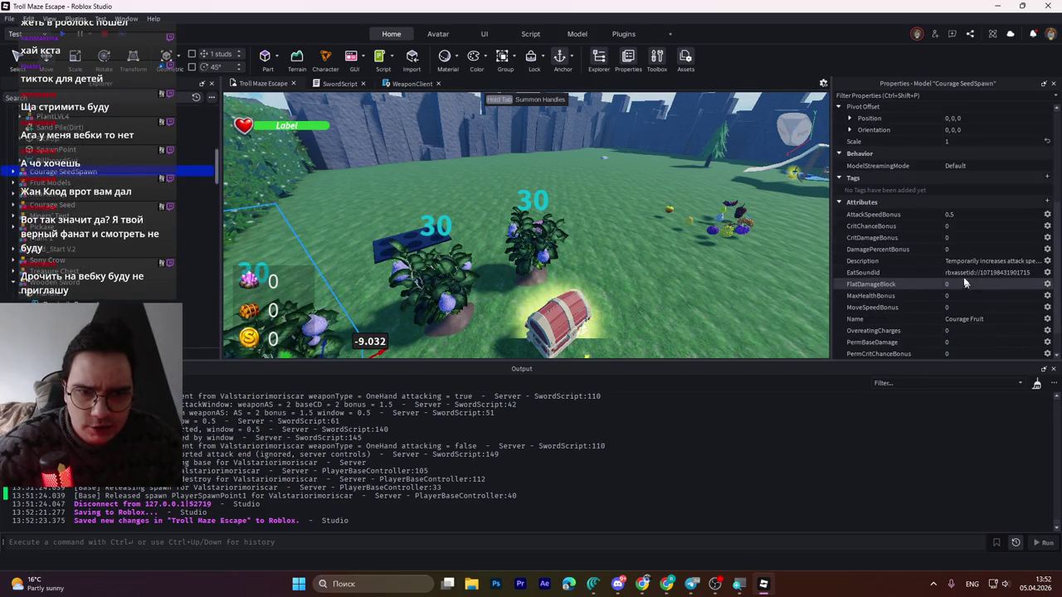
{"action": "left_click", "coordinate": [963, 212]}
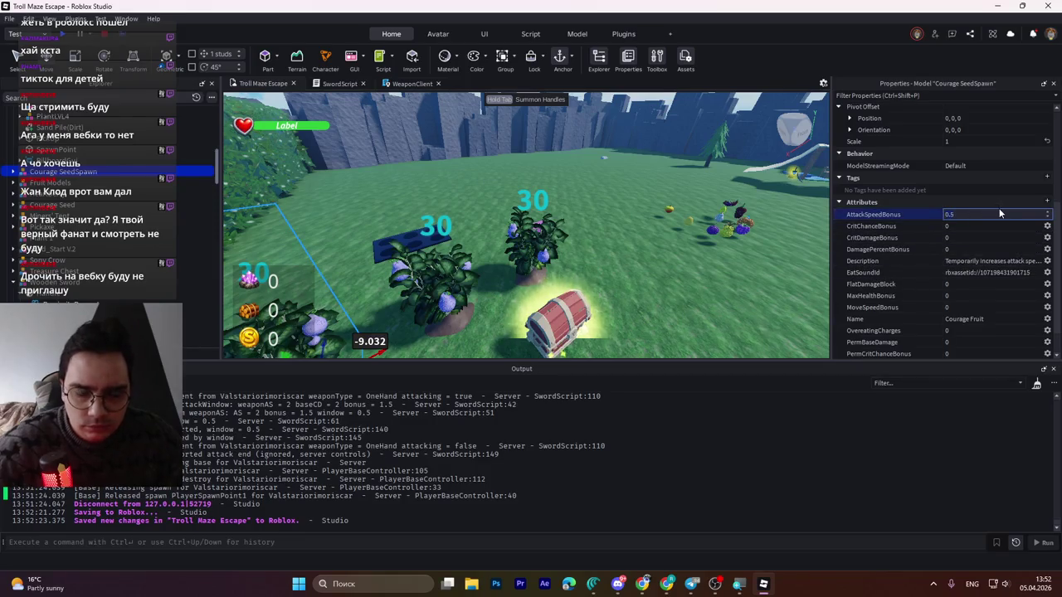
{"action": "type", "text": "0.1"}
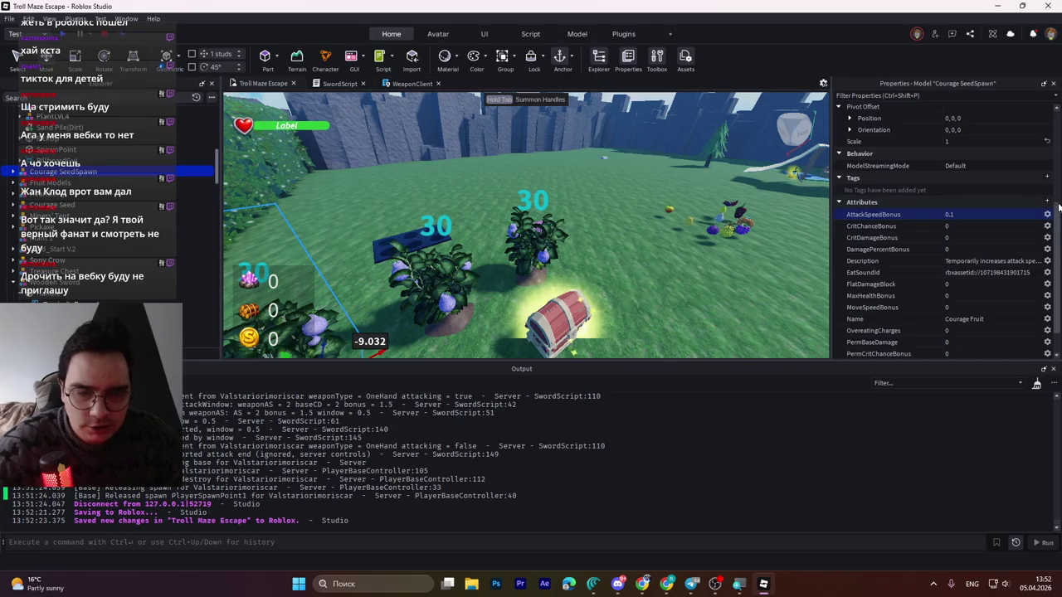
{"action": "key", "text": "Return"}
{"action": "left_click", "coordinate": [441, 276]}
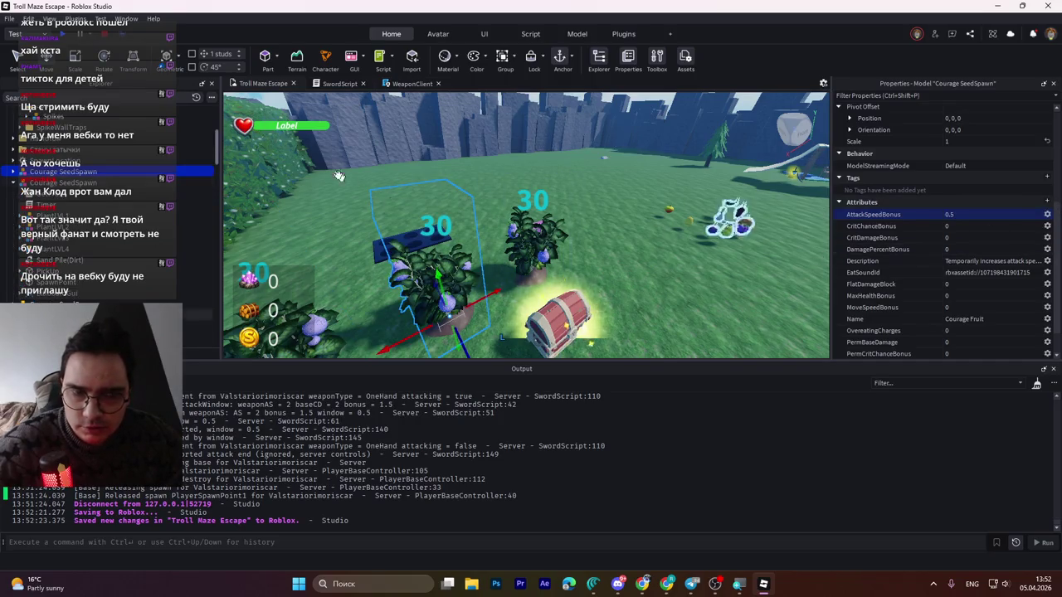
{"action": "left_click", "coordinate": [64, 39]}
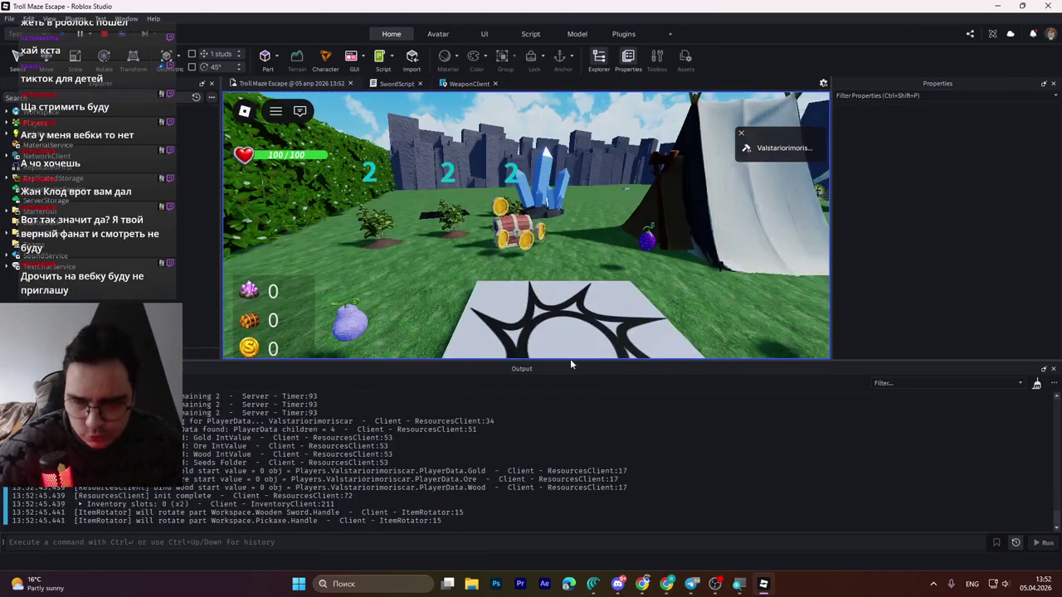
- Pick up the Wooden Sword, eat a Courage Fruit, and swing to check the window
{"action": "key", "text": "w"}
{"action": "key", "text": "e"}
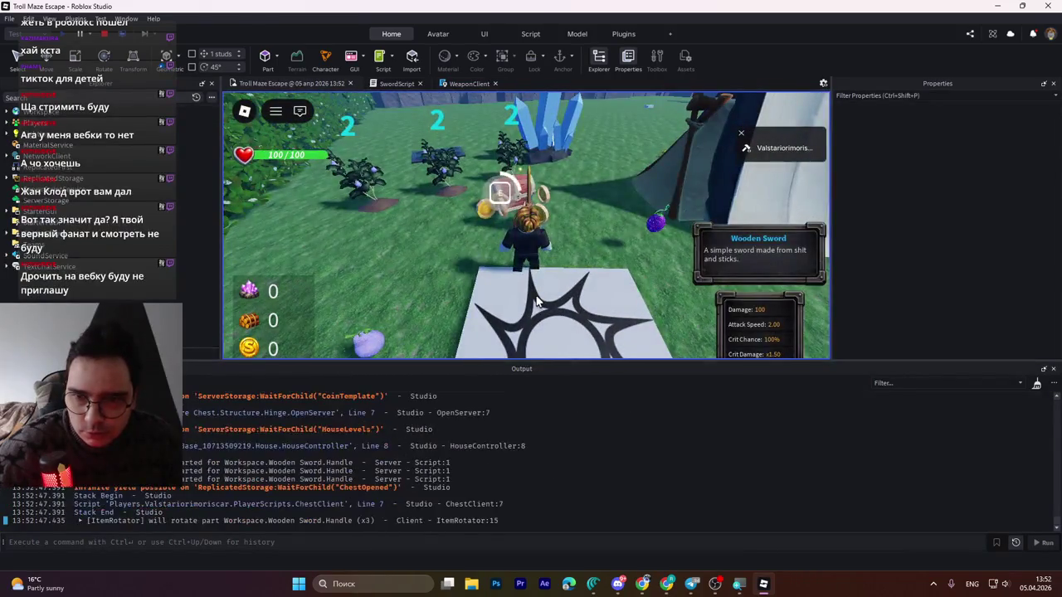
{"action": "key", "text": "w"}
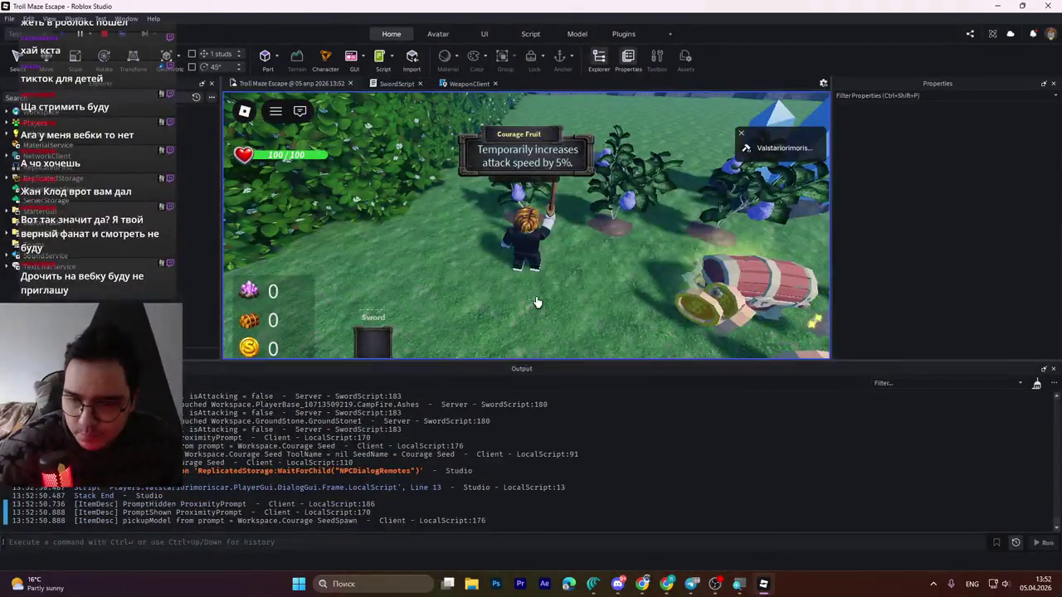
{"action": "left_click", "coordinate": [536, 303]}
{"action": "key", "text": "w"}
{"action": "key", "text": "e"}
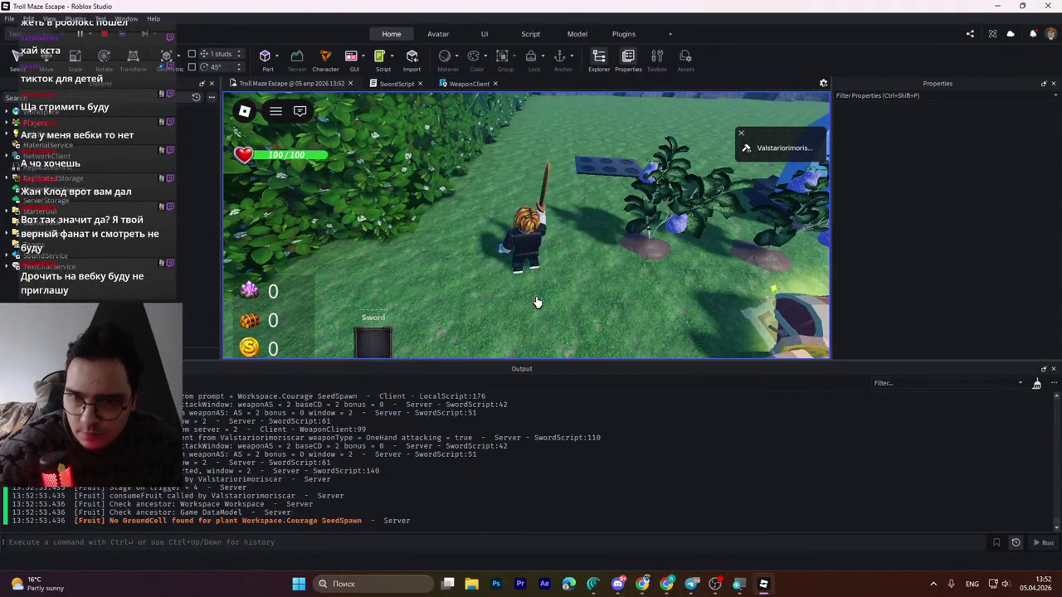
{"action": "left_click", "coordinate": [537, 303]}
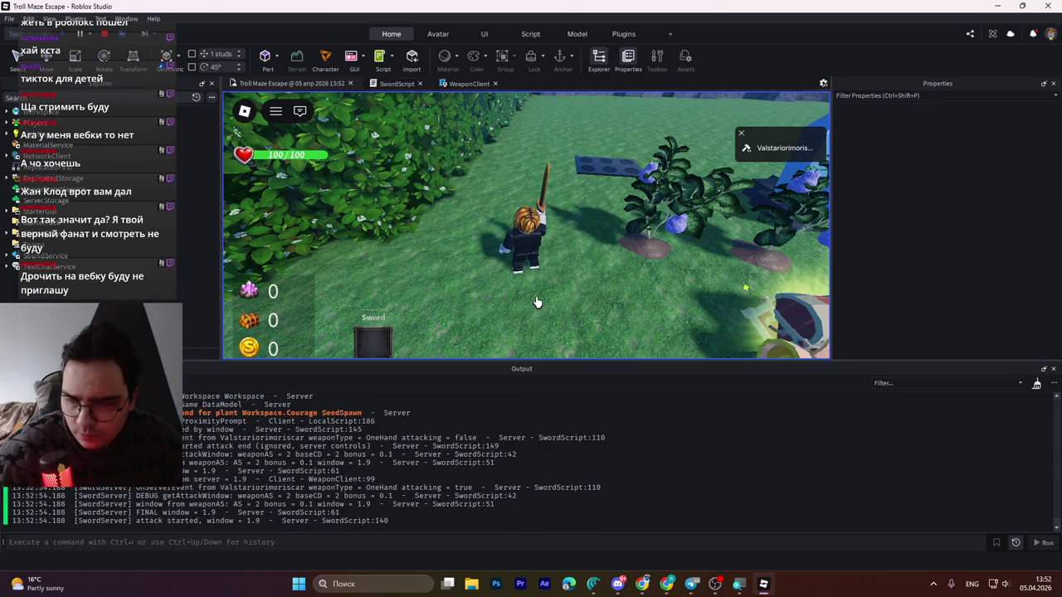
{"action": "left_click", "coordinate": [537, 303]}
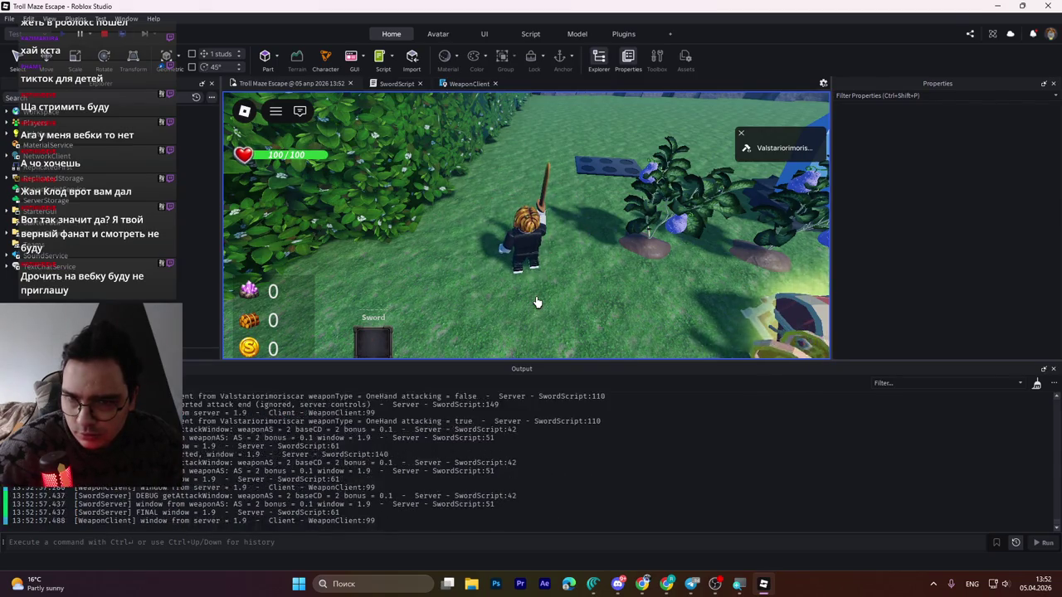
{"action": "left_click", "coordinate": [537, 303]}
- Take another Courage Fruit, swing to confirm the window reaches about 0.4, then stop
{"action": "key", "text": "w"}
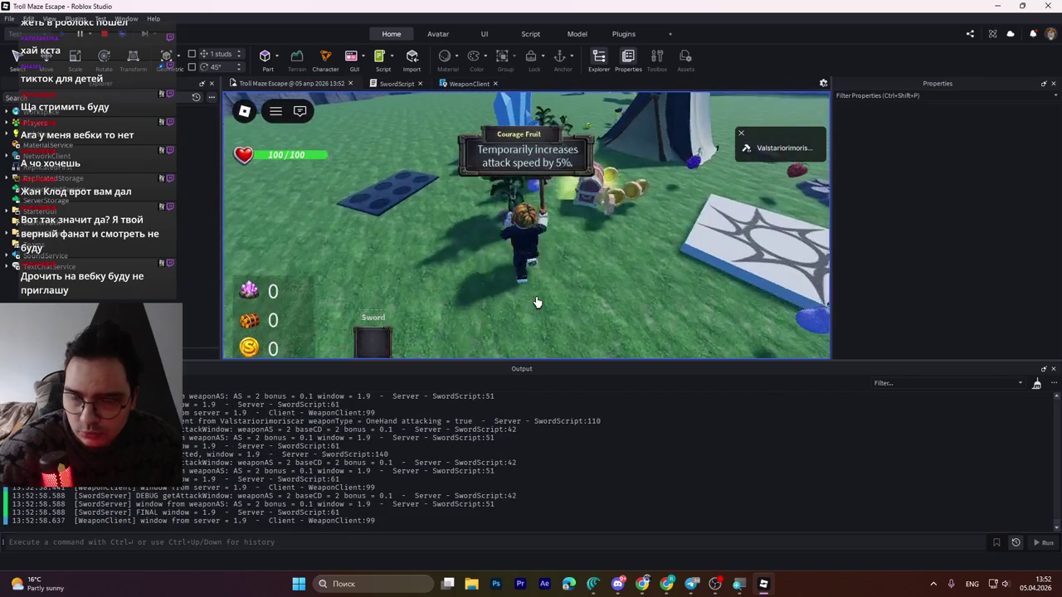
{"action": "key", "text": "w"}
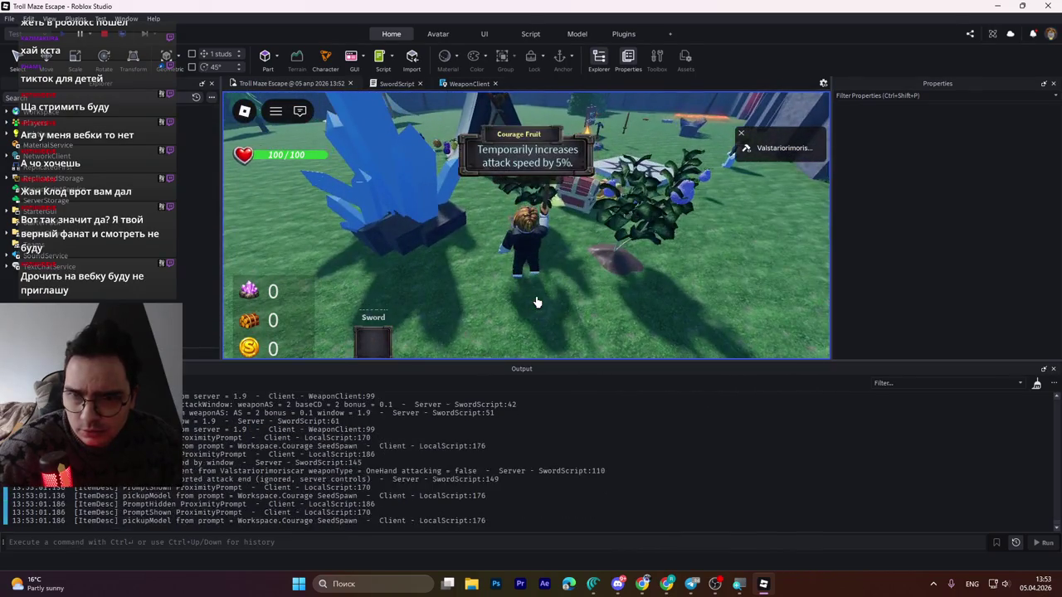
{"action": "left_click", "coordinate": [537, 303]}
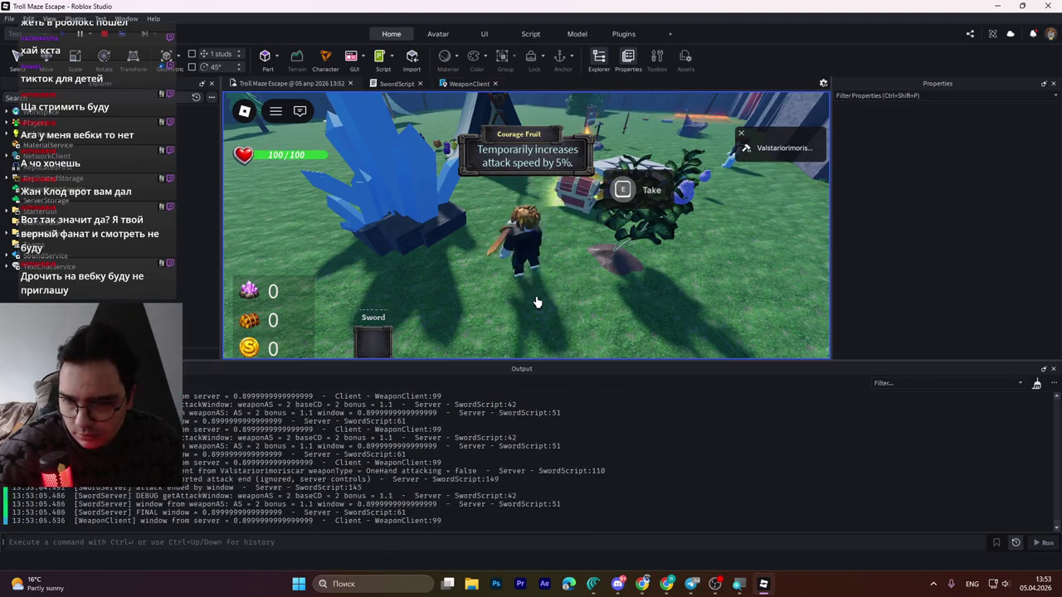
{"action": "left_click", "coordinate": [537, 303]}
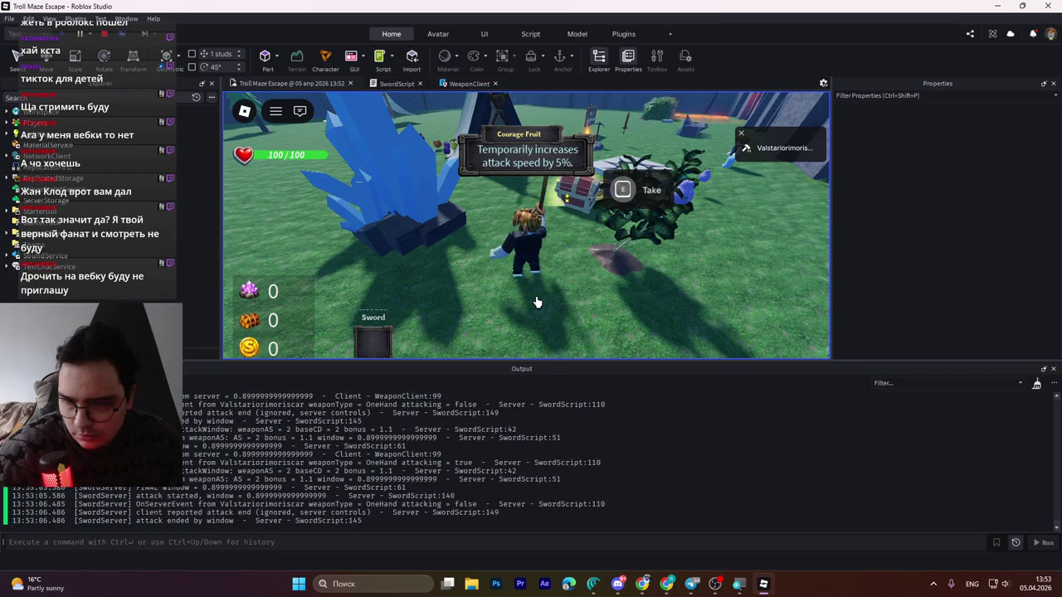
{"action": "key", "text": "Right"}
{"action": "key", "text": "Right"}
{"action": "key", "text": "Right"}
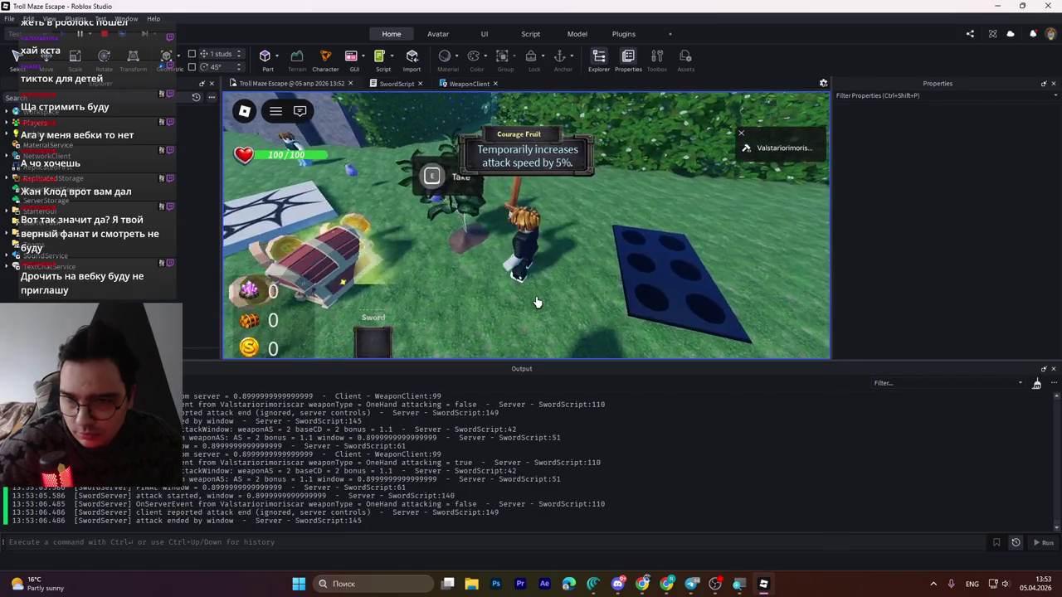
{"action": "key", "text": "Right"}
{"action": "key", "text": "Right"}
{"action": "key", "text": "Right"}
{"action": "key", "text": "e"}
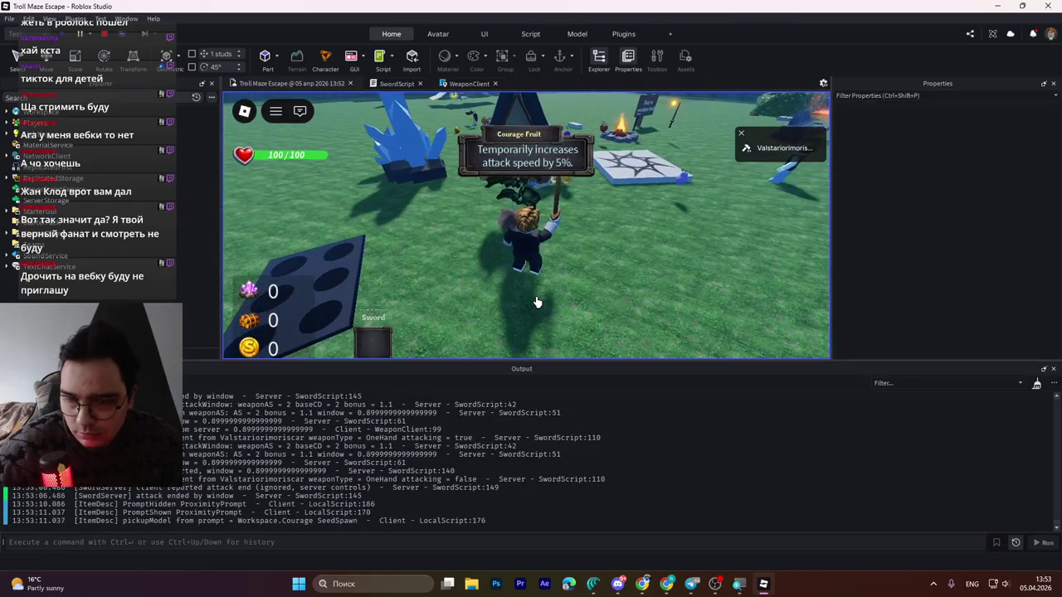
{"action": "left_click", "coordinate": [537, 302]}
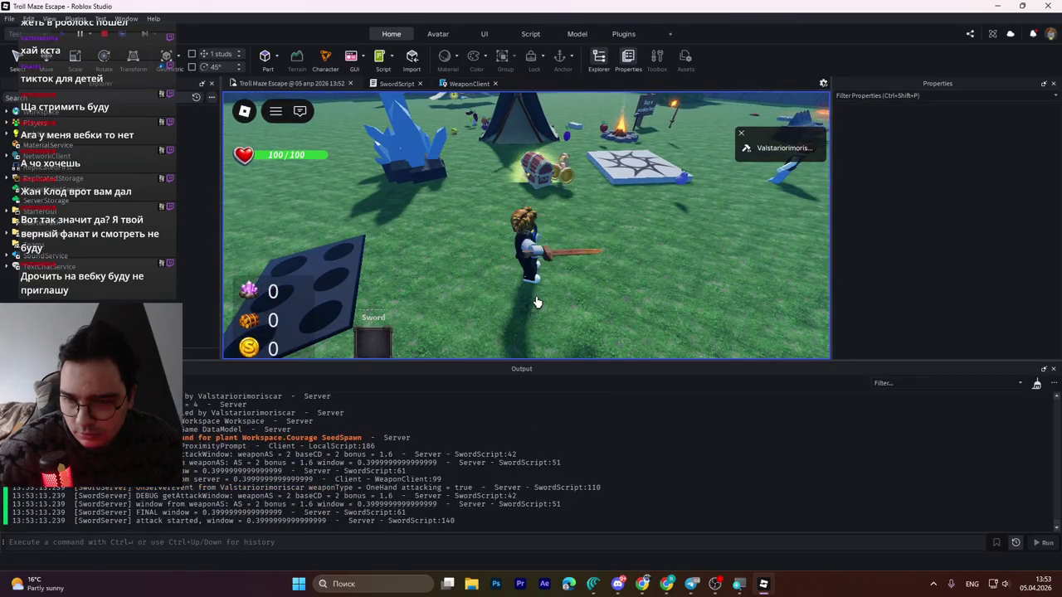
{"action": "left_click", "coordinate": [533, 296]}
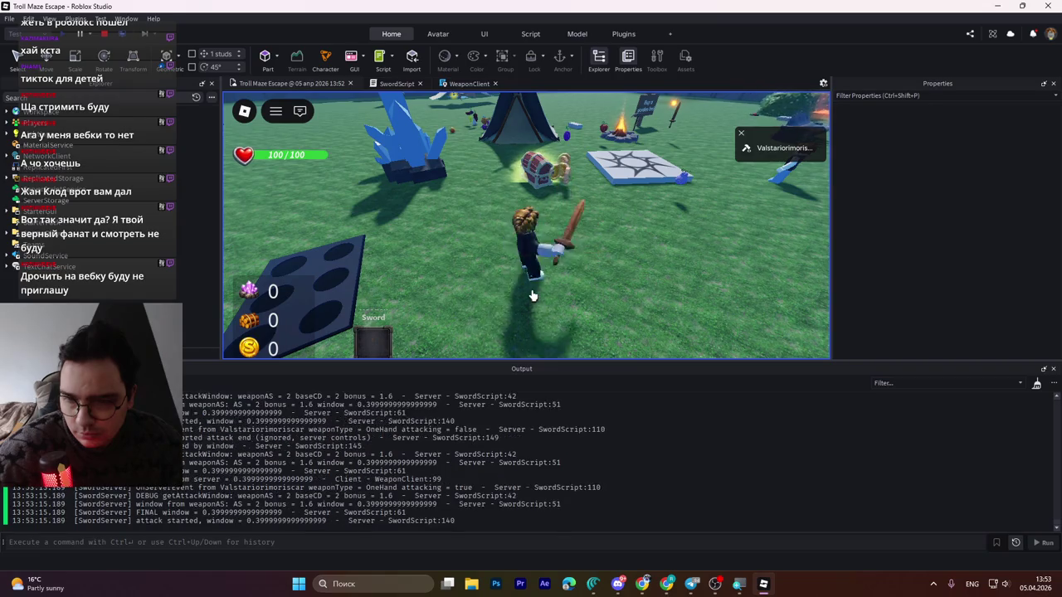
{"action": "left_click", "coordinate": [106, 33]}
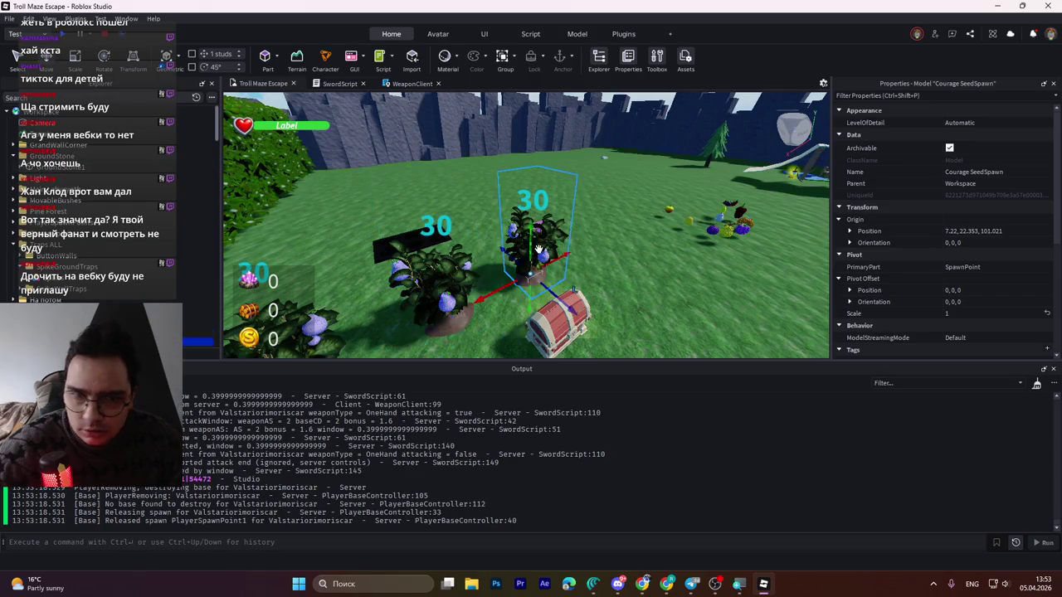
- Confirm AttackSpeedBonus reads 1 in the Attributes section and start another playtest
{"action": "scroll", "coordinate": [953, 268], "scroll_direction": "down", "scroll_amount": 3}
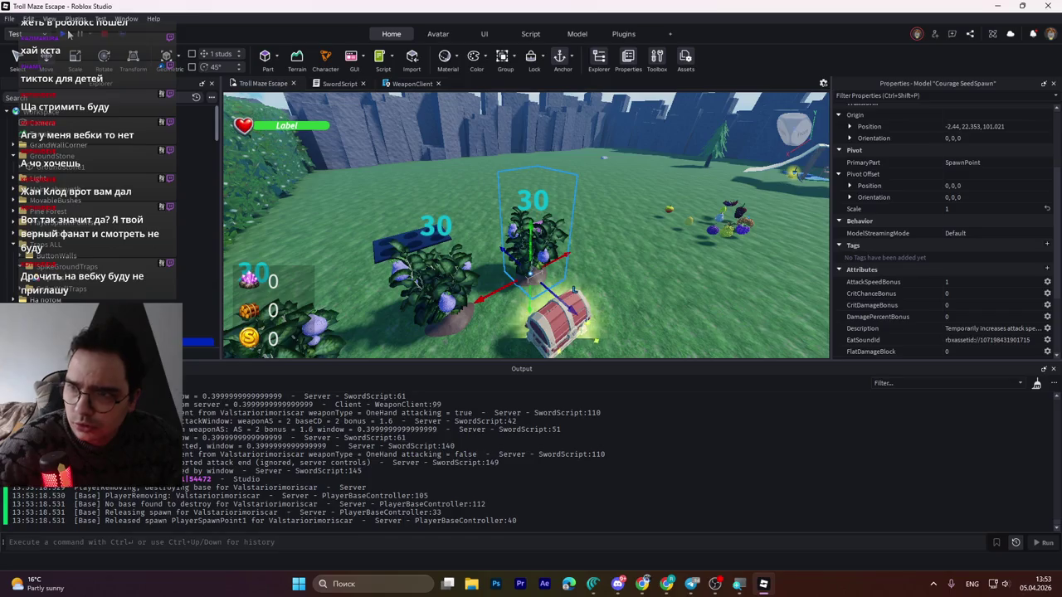
{"action": "left_click", "coordinate": [70, 34]}
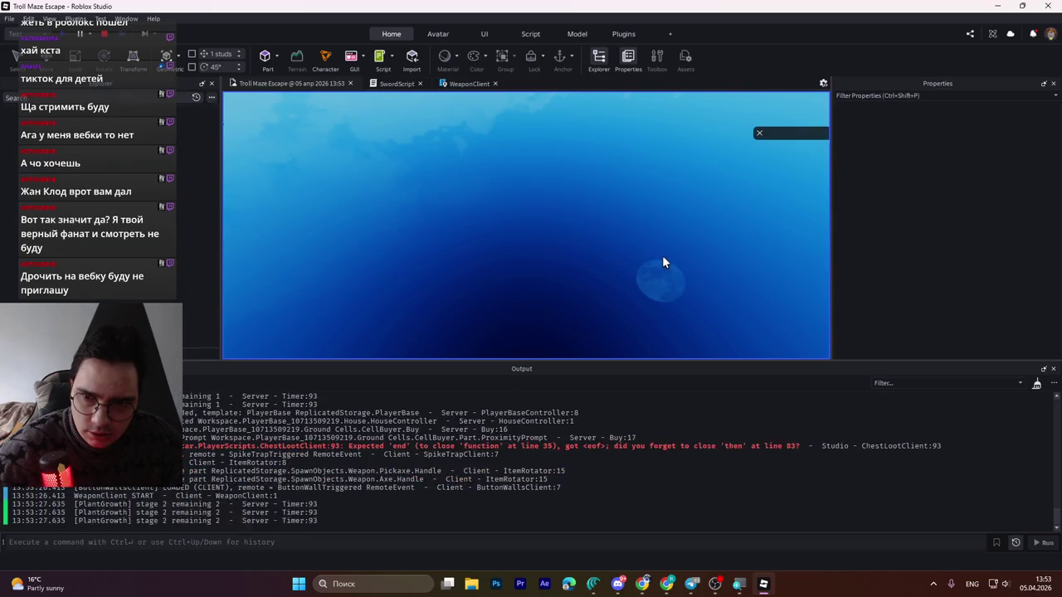
- Grab the Wooden Sword, eat a Courage Fruit, and swing to see the window fall from 2 to 1, then stop
{"action": "key", "text": "w"}
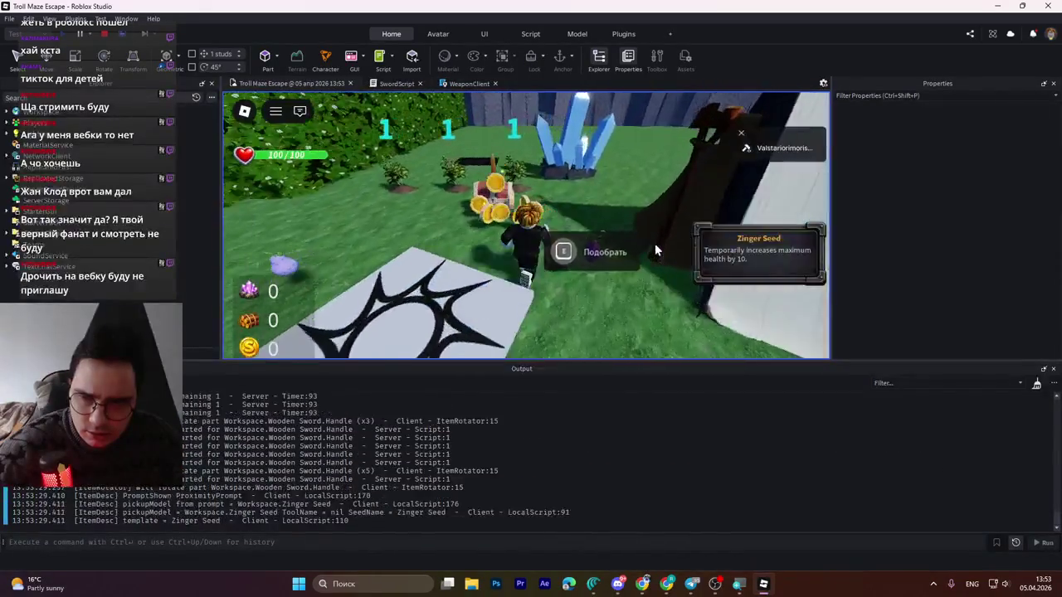
{"action": "key", "text": "e"}
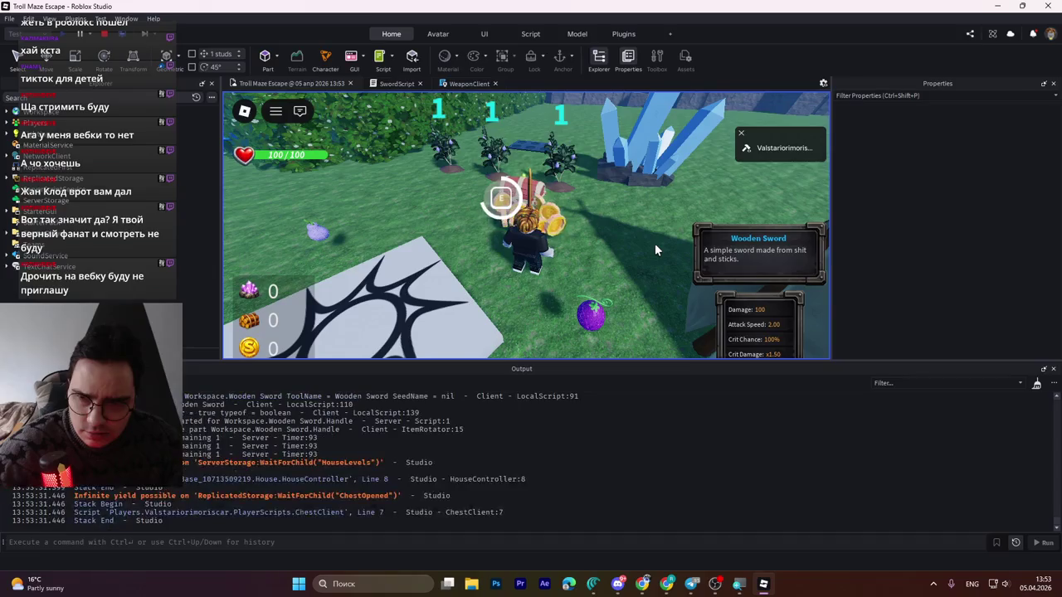
{"action": "key", "text": "w"}
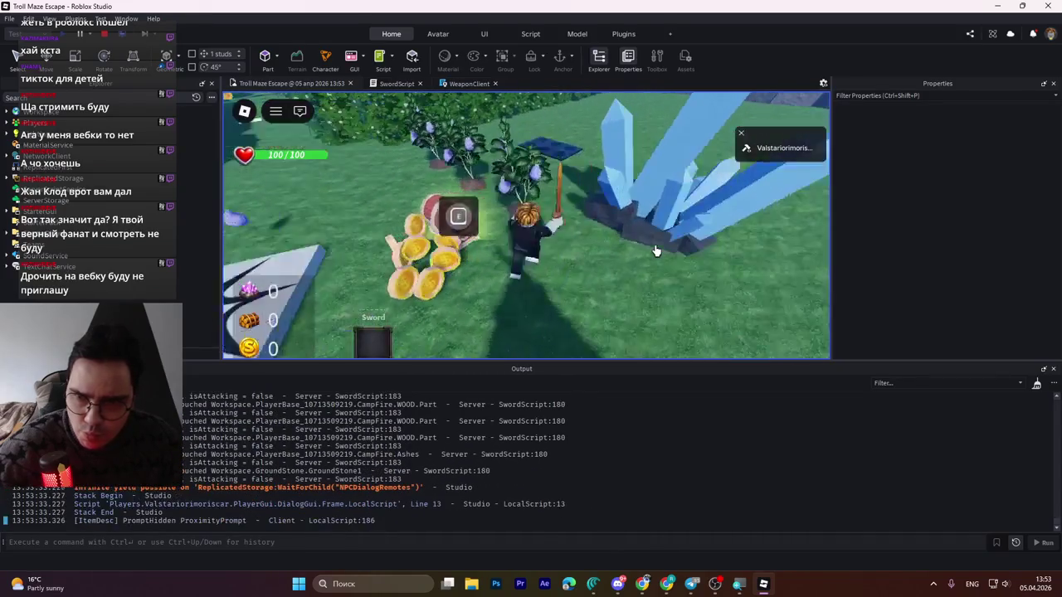
{"action": "left_click", "coordinate": [656, 251]}
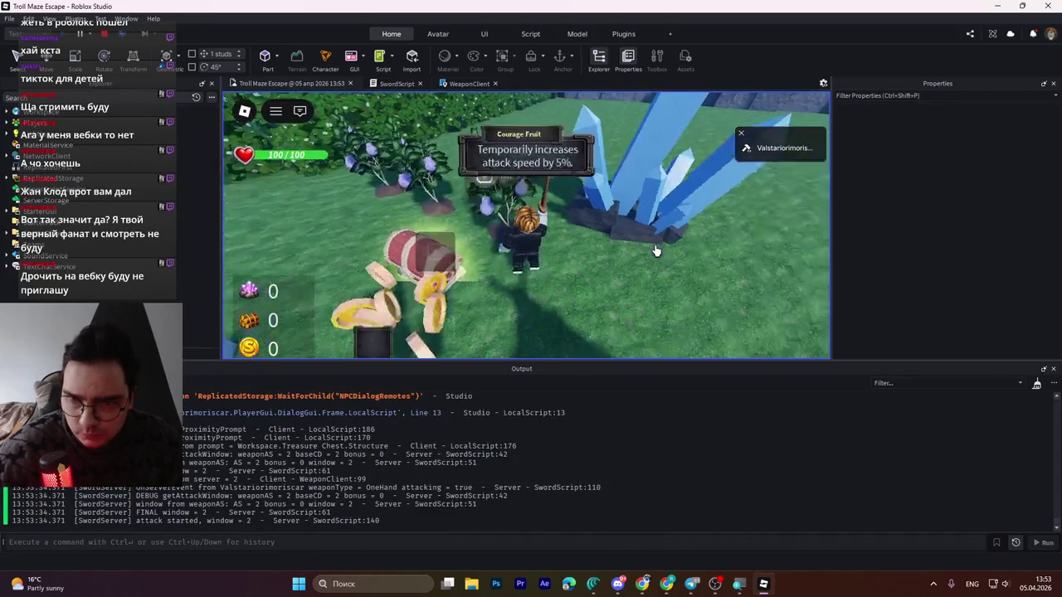
{"action": "key", "text": "w"}
{"action": "left_click", "coordinate": [655, 251]}
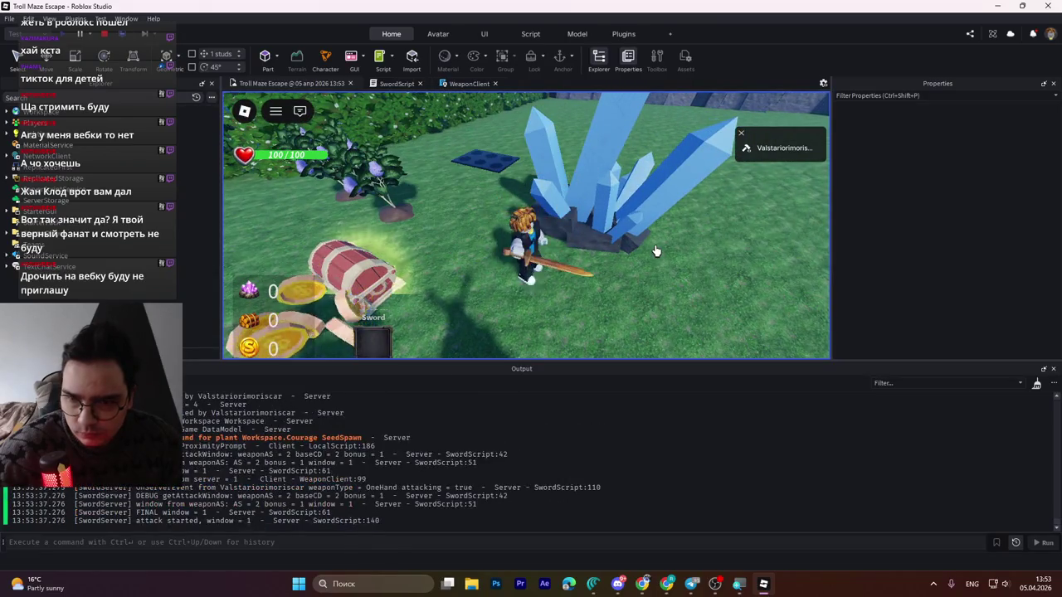
{"action": "left_click", "coordinate": [656, 250]}
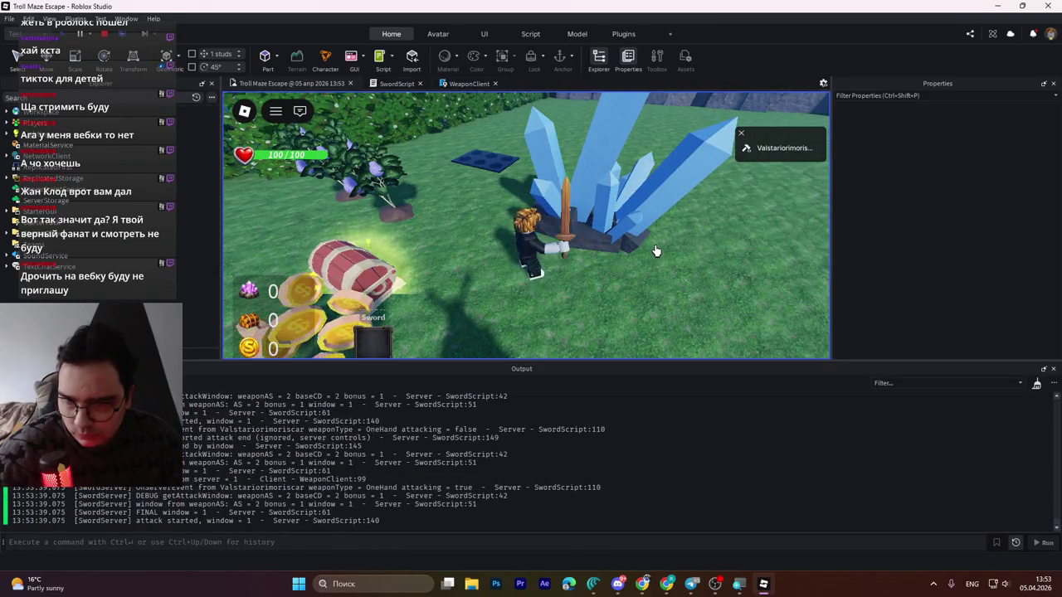
{"action": "left_click", "coordinate": [655, 251]}
{"action": "left_click", "coordinate": [655, 251]}
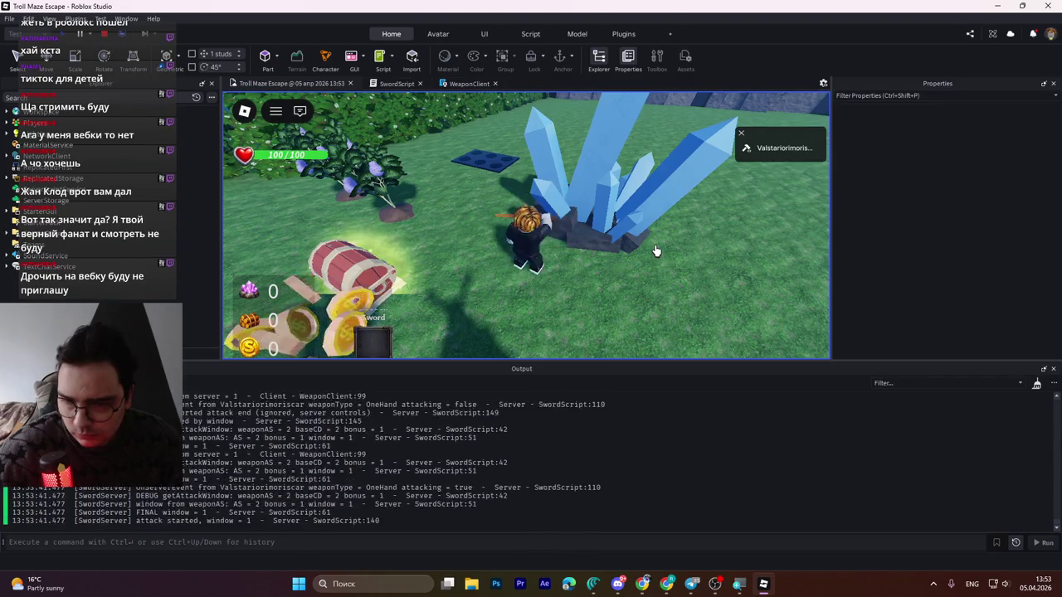
{"action": "left_click", "coordinate": [121, 35]}
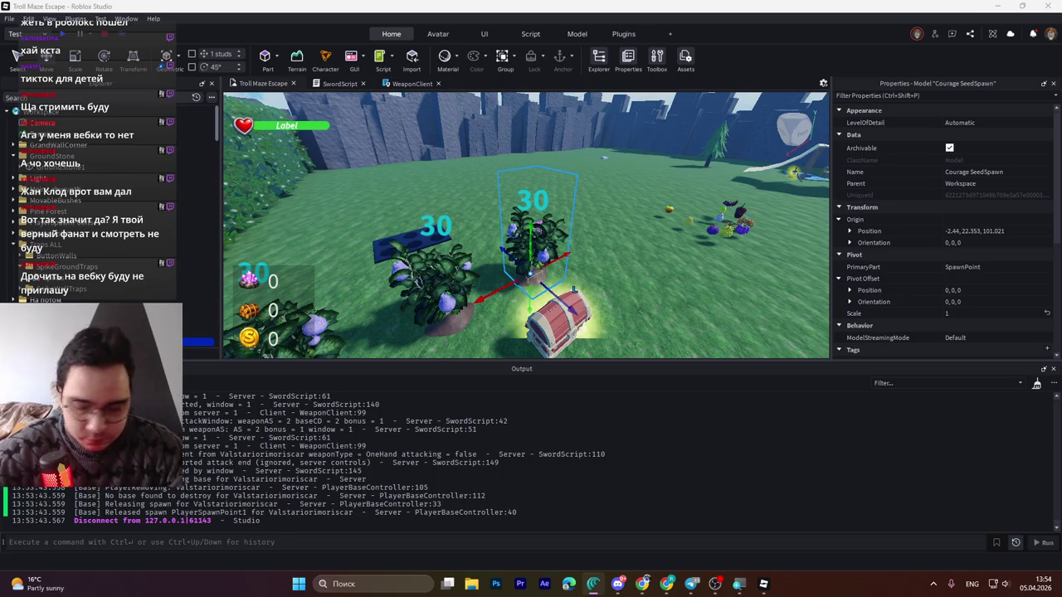
- Switch the keyboard input language back to Russian
{"action": "key", "text": "alt+shift"}
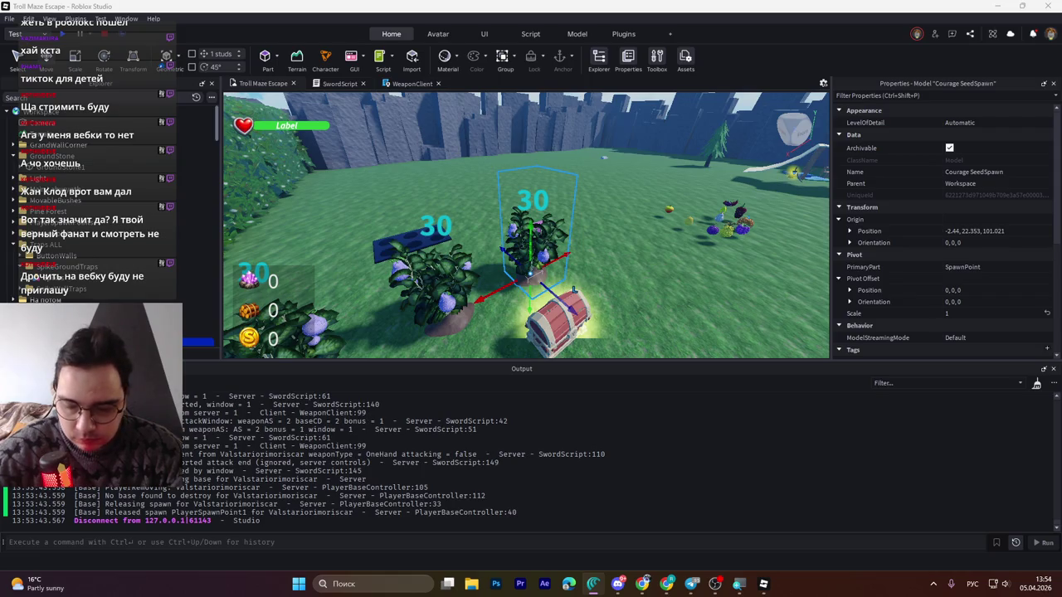